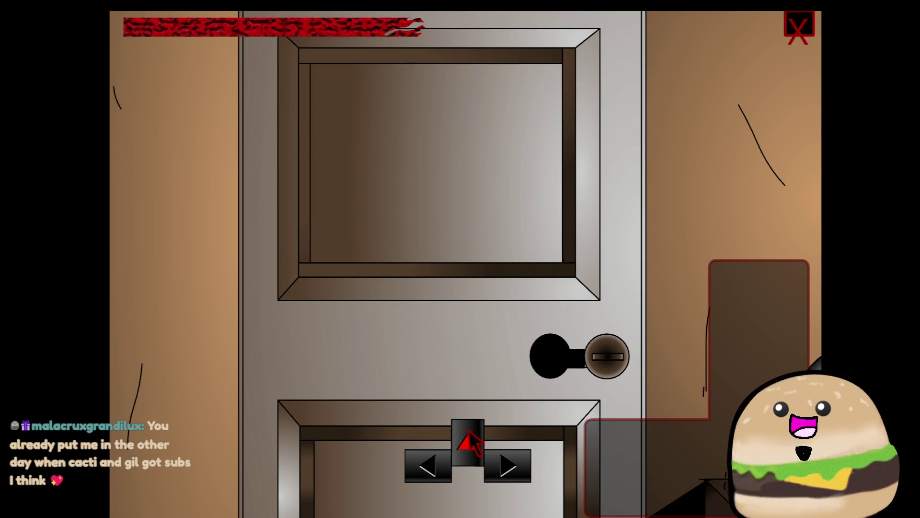
Drag a new Chrome New Tab window over the FHTH: Chapter 1 door scene.
{"action": "left_click_drag", "start_coordinate": [919, 103], "coordinate": [505, 107]}
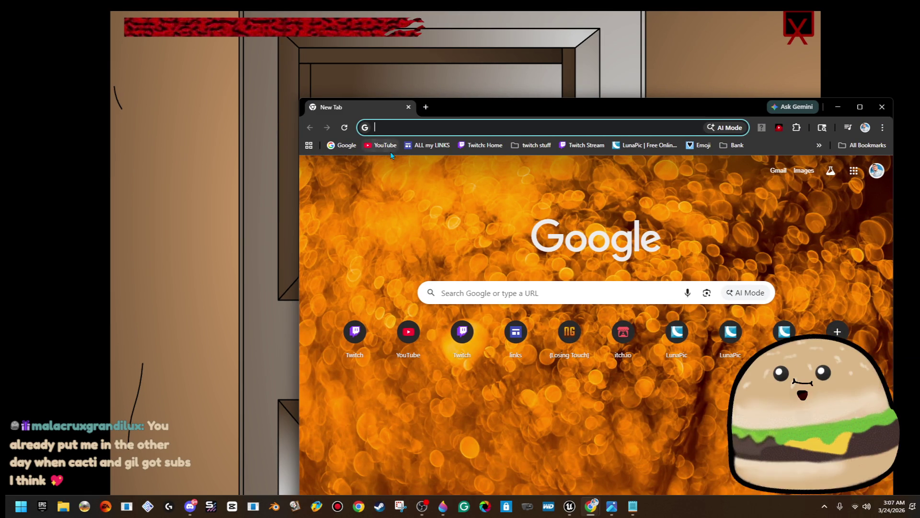
Search YouTube for 'sh4 no commentary' and open the Silent Hill 4: The Room full-game result.
{"action": "left_click", "coordinate": [389, 147]}
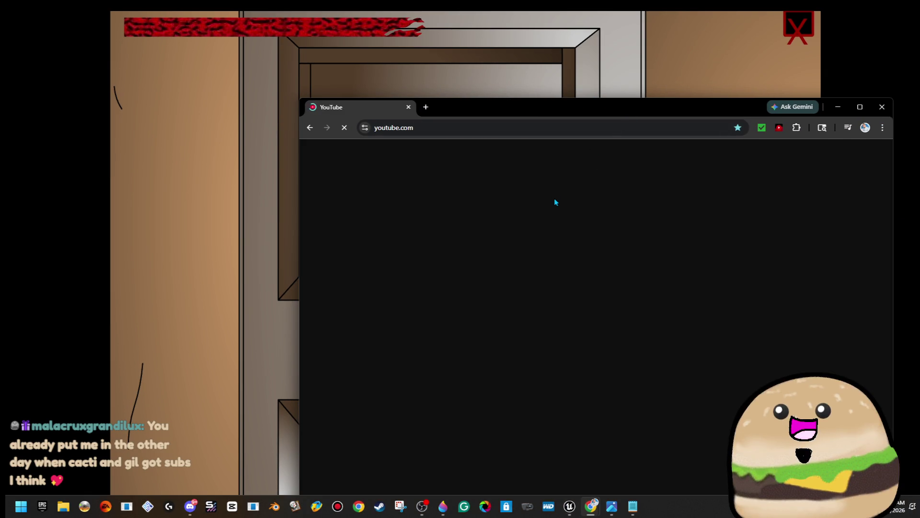
{"action": "type", "text": "sh"}
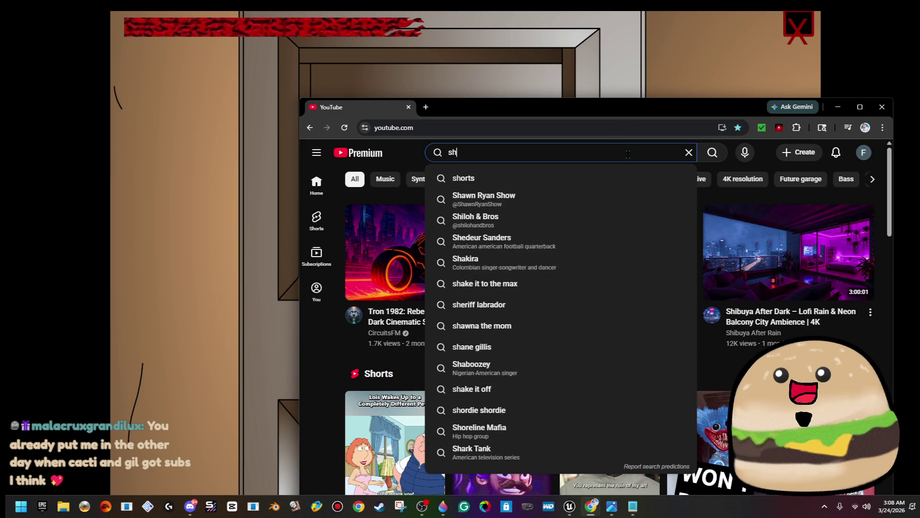
{"action": "type", "text": "4 apa"}
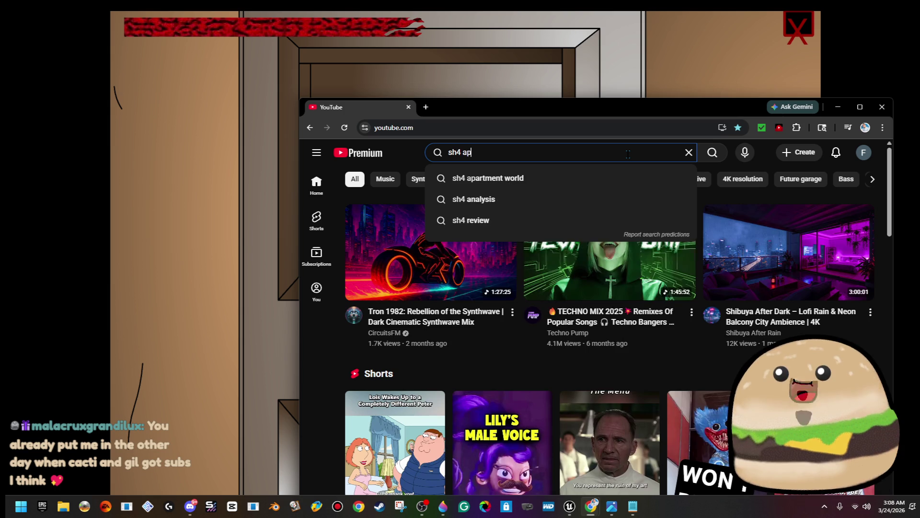
{"action": "key", "text": "Down"}
{"action": "key", "text": "Down"}
{"action": "key", "text": "BackSpace"}
{"action": "key", "text": "BackSpace"}
{"action": "key", "text": "BackSpace"}
{"action": "type", "text": "no com"}
{"action": "key", "text": "BackSpace"}
{"action": "key", "text": "BackSpace"}
{"action": "key", "text": "BackSpace"}
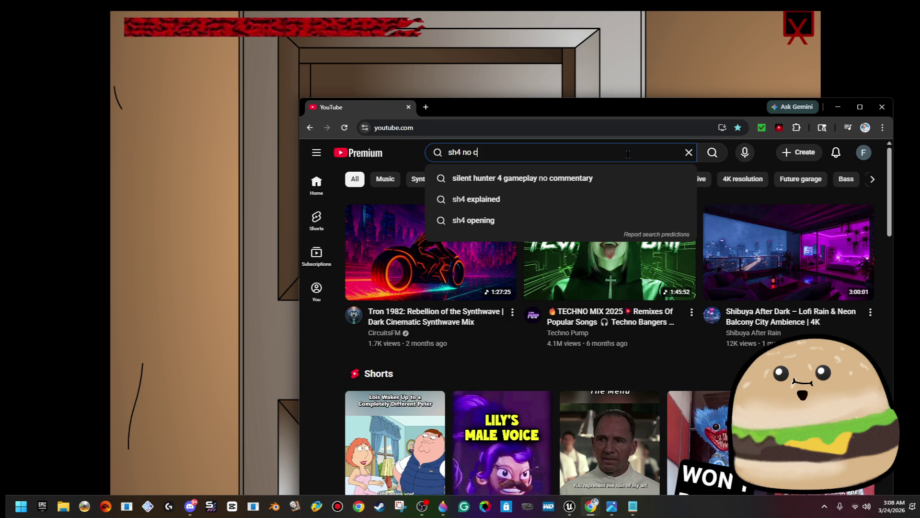
{"action": "key", "text": "Return"}
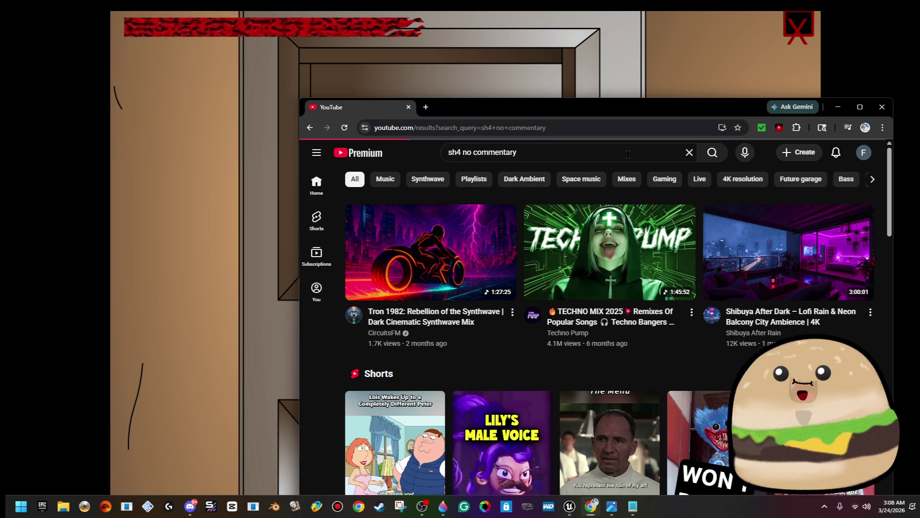
{"action": "left_click", "coordinate": [516, 265]}
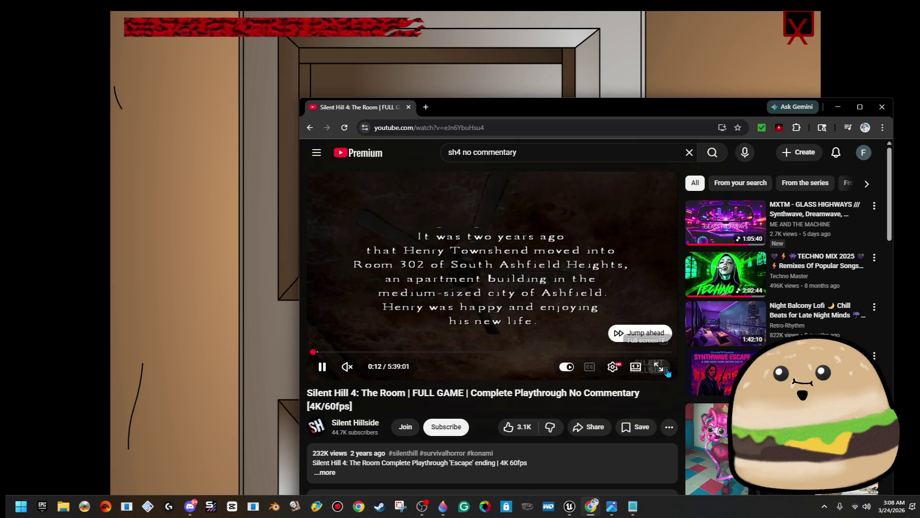
Shift the browser right, unmute the Silent Hill 4 video and skip it forward.
{"action": "mouse_move", "coordinate": [618, 116]}
{"action": "left_mouse_down"}
{"action": "mouse_move", "coordinate": [779, 171]}
{"action": "mouse_move", "coordinate": [721, 116]}
{"action": "left_mouse_up"}
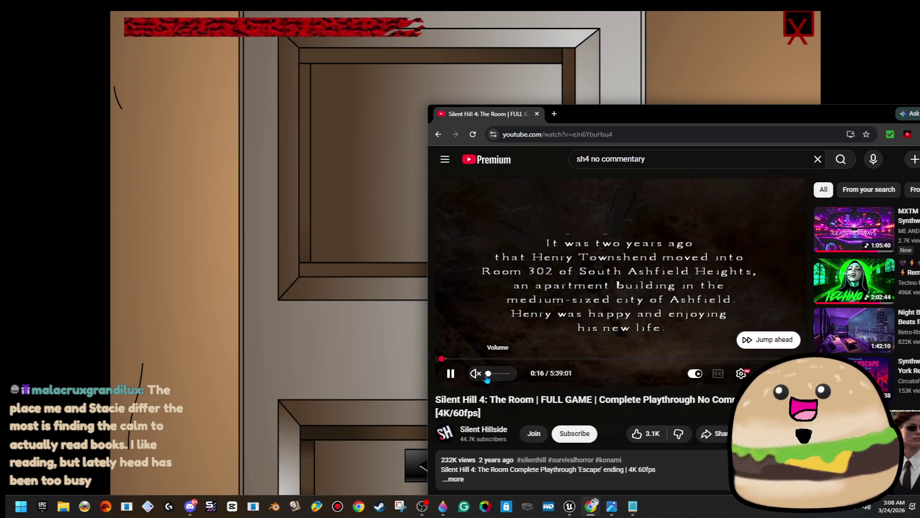
{"action": "left_click_drag", "start_coordinate": [487, 379], "coordinate": [492, 378]}
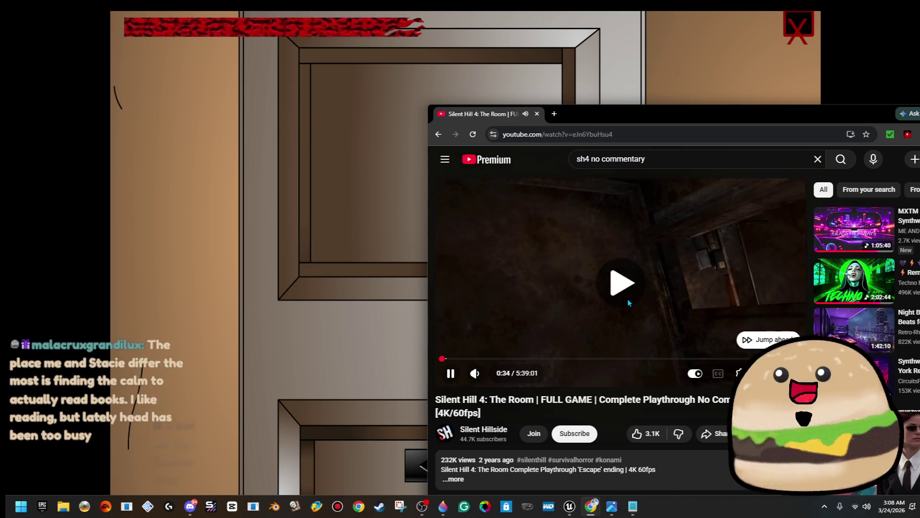
{"action": "key", "text": "Right"}
{"action": "key", "text": "Right"}
{"action": "key", "text": "Right"}
{"action": "key", "text": "Right"}
{"action": "key", "text": "Right"}
{"action": "key", "text": "Right"}
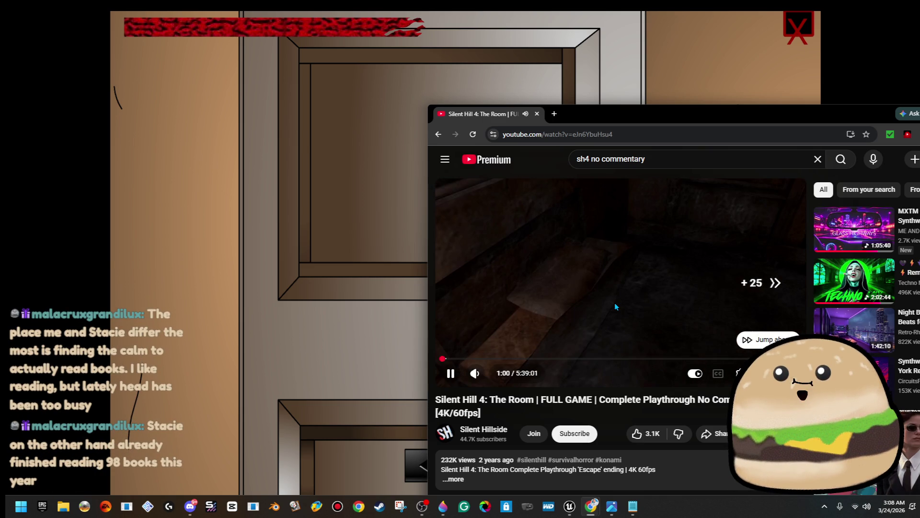
{"action": "key", "text": "Right"}
{"action": "key", "text": "Right"}
{"action": "key", "text": "Right"}
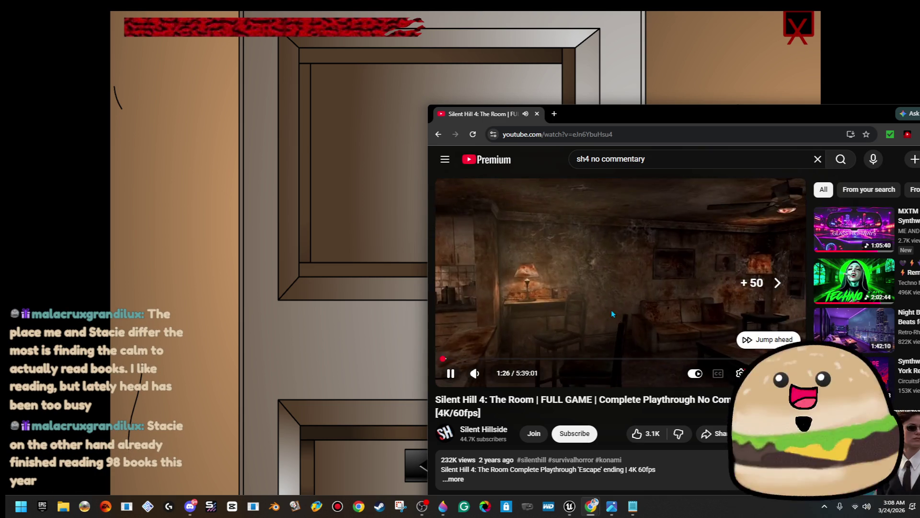
{"action": "key", "text": "Right"}
{"action": "key", "text": "Right"}
{"action": "key", "text": "Right"}
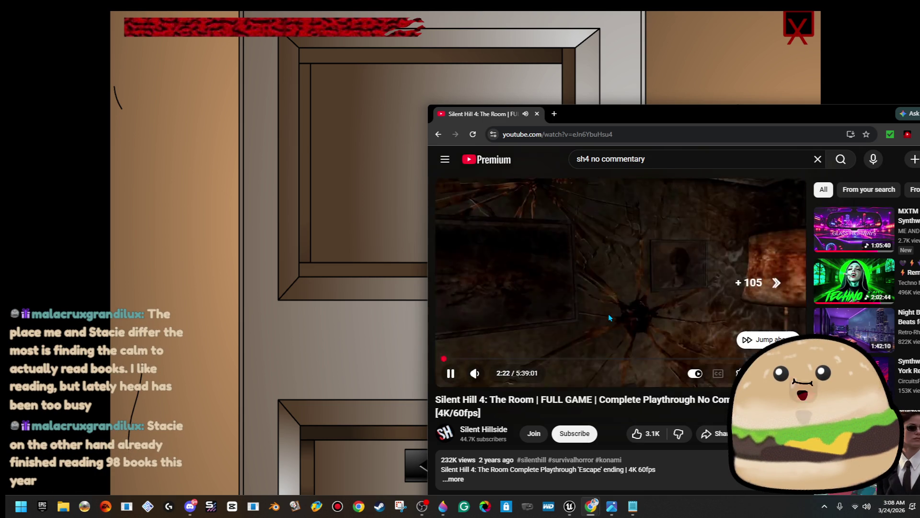
{"action": "key", "text": "Right"}
{"action": "key", "text": "Right"}
{"action": "key", "text": "Right"}
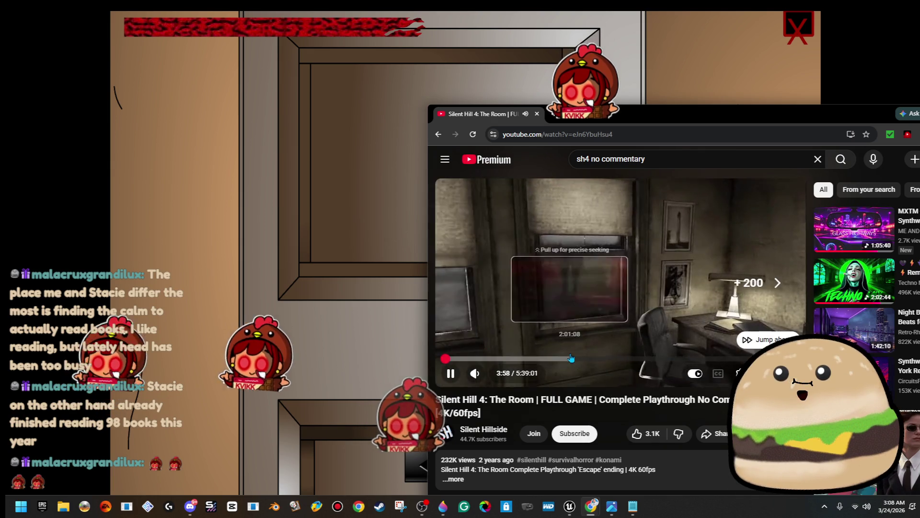
Move the browser to the top and seek the playthrough forward to about 5:40.
{"action": "mouse_move", "coordinate": [709, 123]}
{"action": "left_mouse_down"}
{"action": "mouse_move", "coordinate": [741, 278]}
{"action": "mouse_move", "coordinate": [785, 229]}
{"action": "mouse_move", "coordinate": [798, 194]}
{"action": "mouse_move", "coordinate": [787, 136]}
{"action": "mouse_move", "coordinate": [787, 188]}
{"action": "left_mouse_up"}
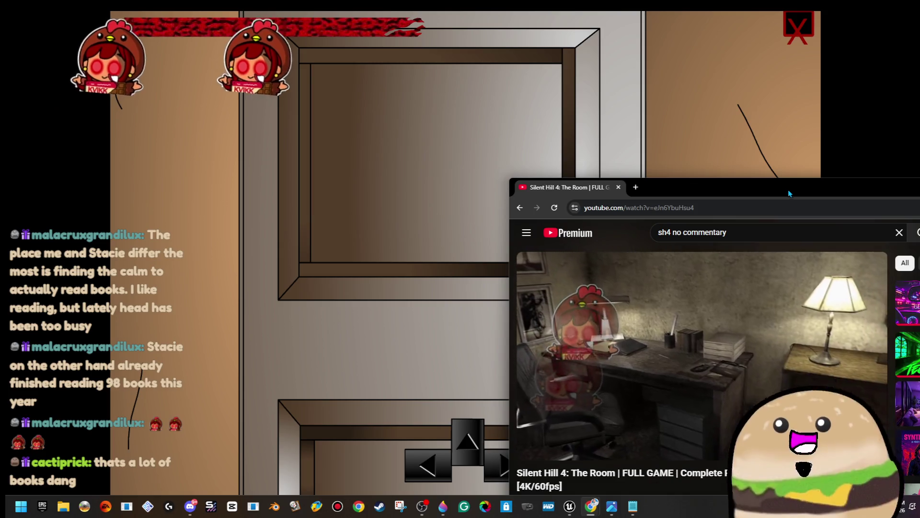
{"action": "left_click", "coordinate": [665, 364]}
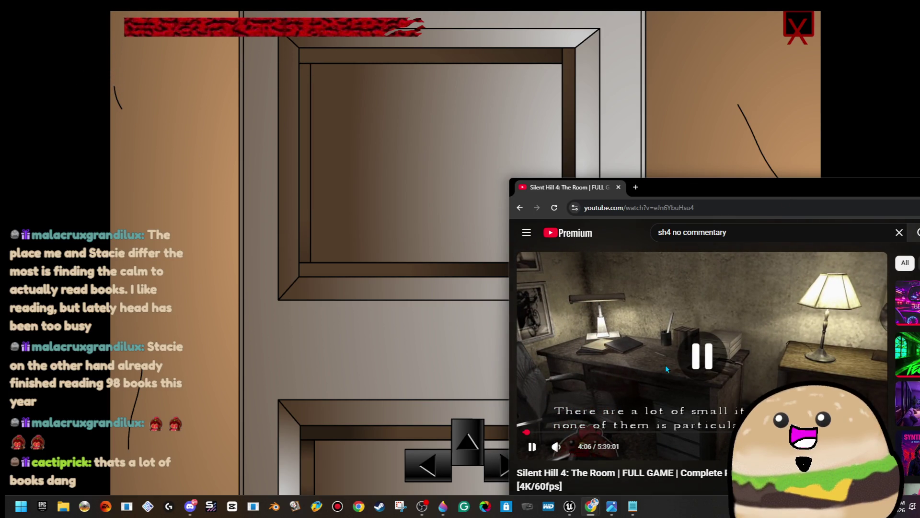
{"action": "left_click", "coordinate": [638, 360]}
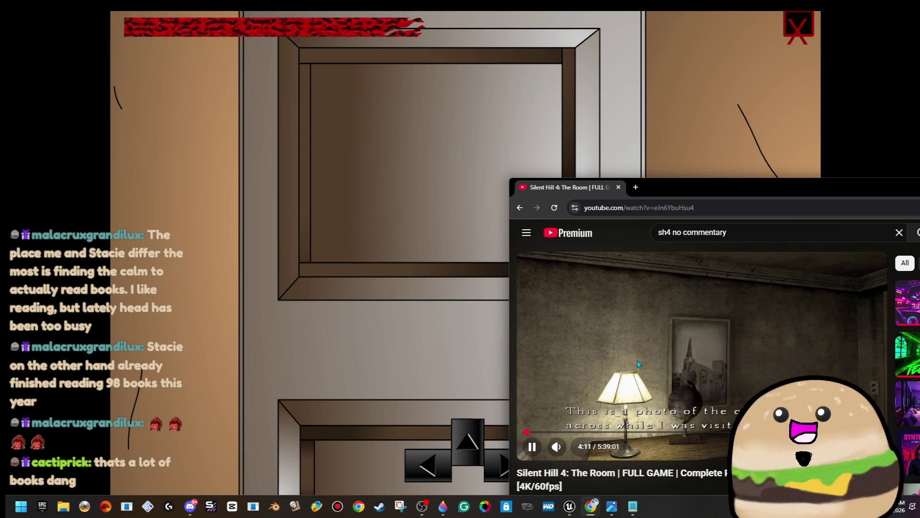
{"action": "mouse_move", "coordinate": [716, 192]}
{"action": "left_mouse_down"}
{"action": "mouse_move", "coordinate": [754, 34]}
{"action": "mouse_move", "coordinate": [729, 15]}
{"action": "left_mouse_up"}
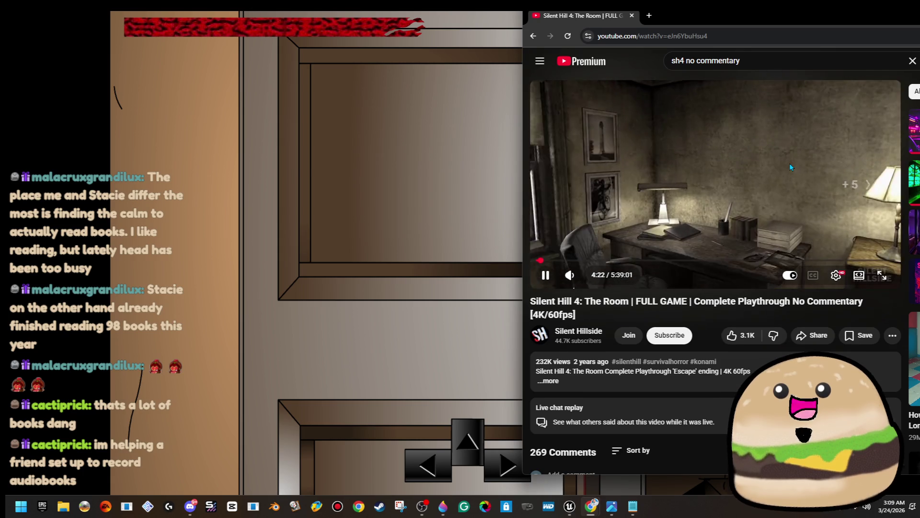
{"action": "key", "text": "Right"}
{"action": "key", "text": "Right"}
{"action": "key", "text": "Right"}
{"action": "key", "text": "Right"}
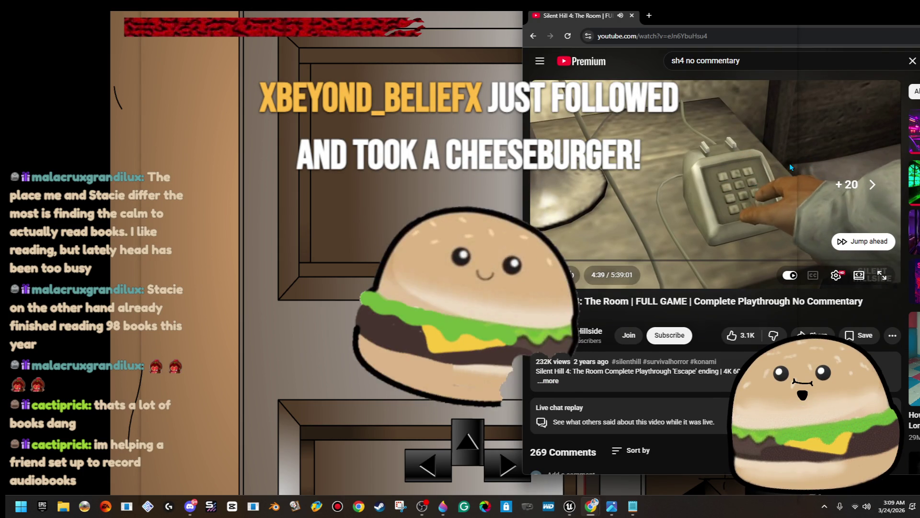
{"action": "key", "text": "Right"}
{"action": "key", "text": "Right"}
{"action": "key", "text": "Right"}
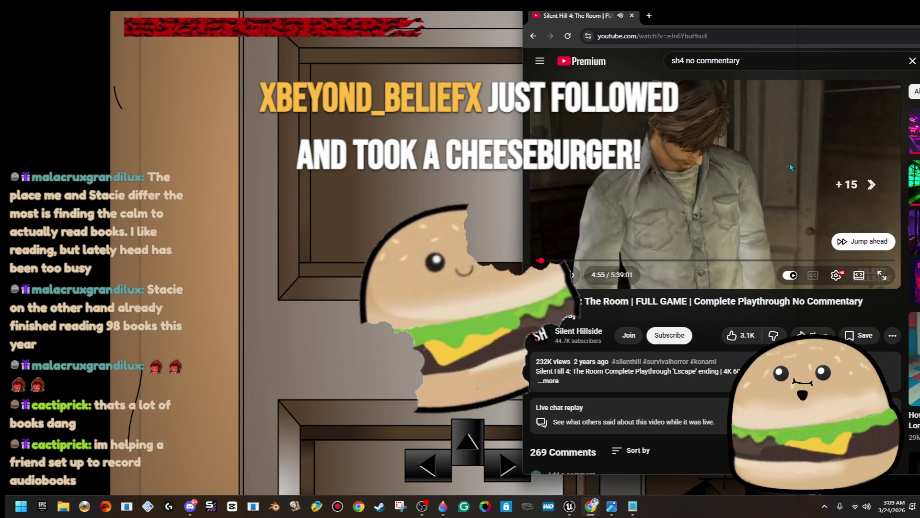
{"action": "key", "text": "Right"}
{"action": "key", "text": "Right"}
{"action": "key", "text": "Right"}
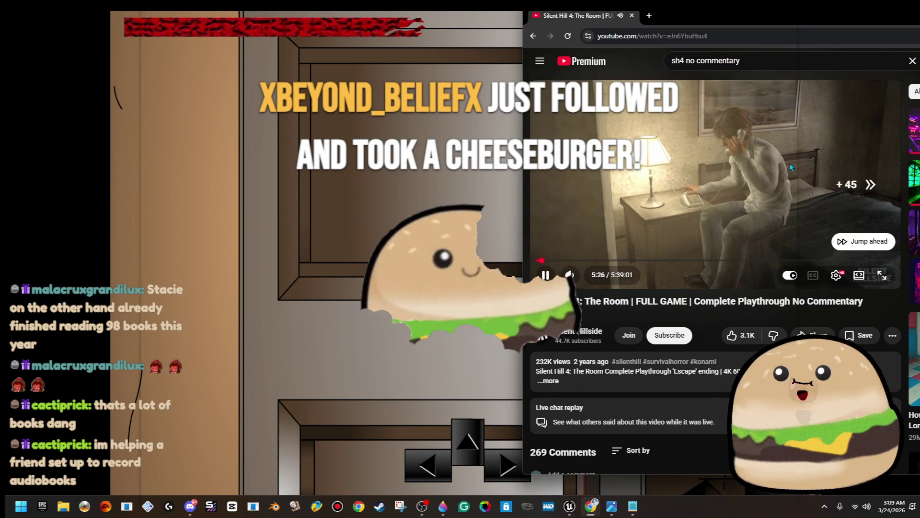
{"action": "key", "text": "Right"}
{"action": "key", "text": "Right"}
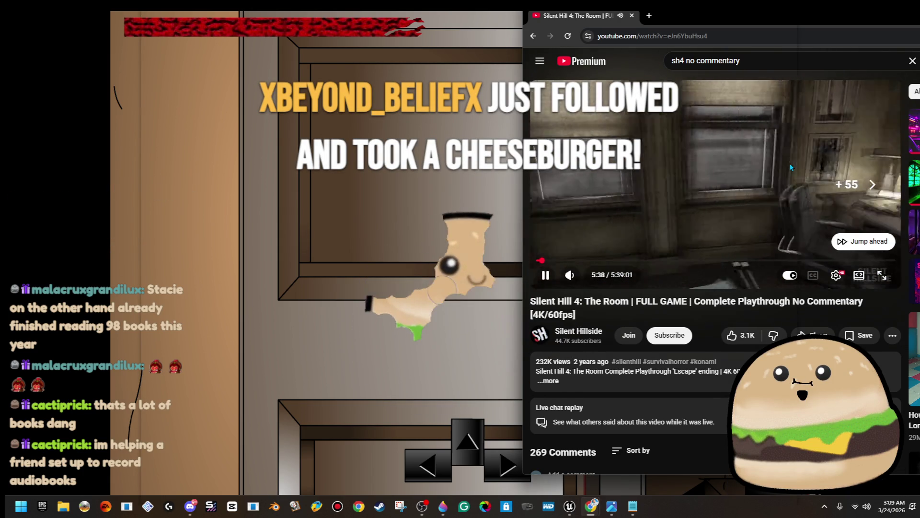
{"action": "key", "text": "Right"}
{"action": "key", "text": "Left"}
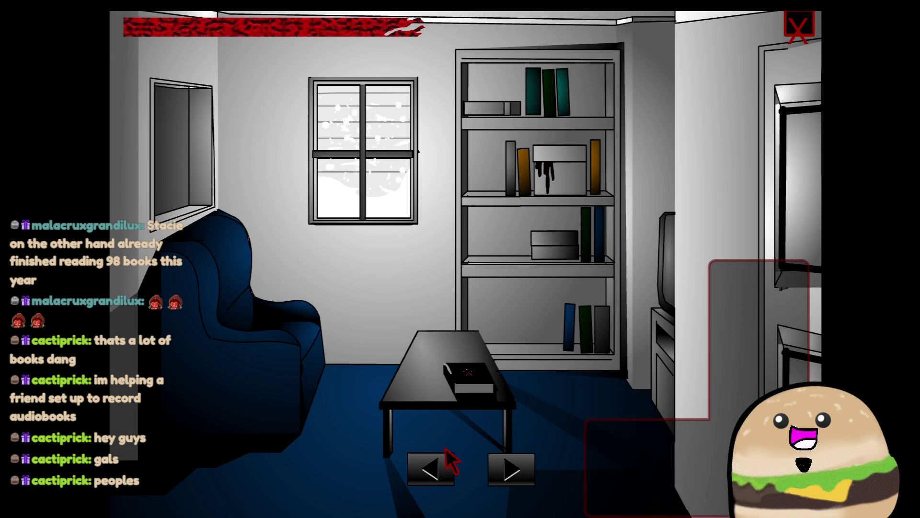
{"action": "left_click", "coordinate": [441, 465]}
{"action": "left_click", "coordinate": [501, 470]}
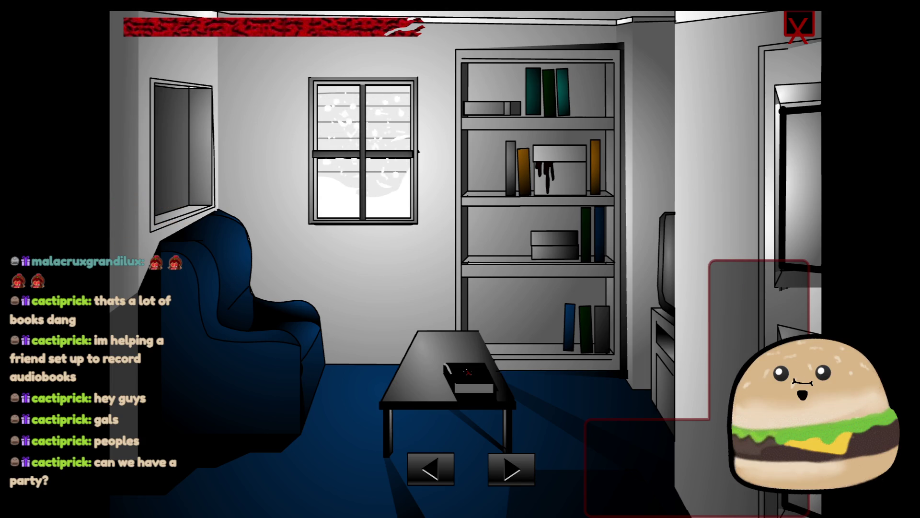
{"action": "mouse_move", "coordinate": [434, 515]}
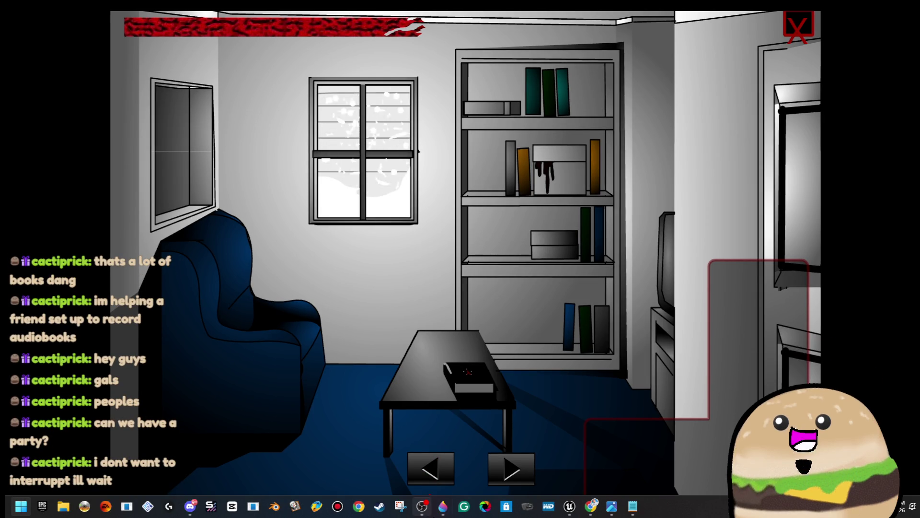
{"action": "mouse_move", "coordinate": [591, 512]}
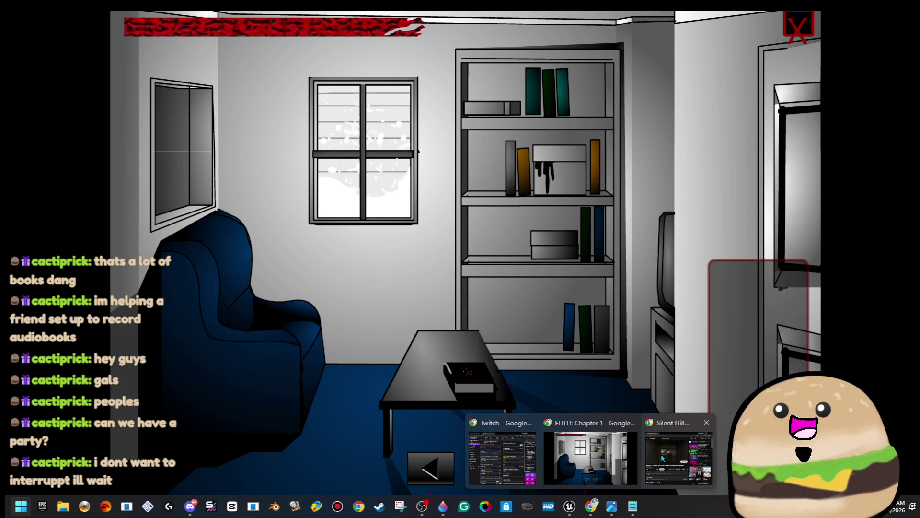
Bring back the Silent Hill 4 video, resume it, move it down-left, then minimize it.
{"action": "left_click", "coordinate": [663, 453]}
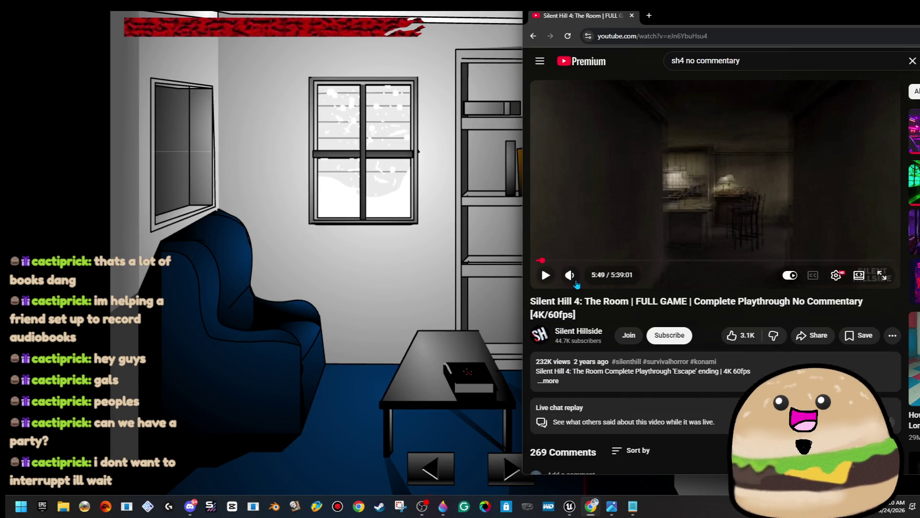
{"action": "left_click", "coordinate": [548, 276]}
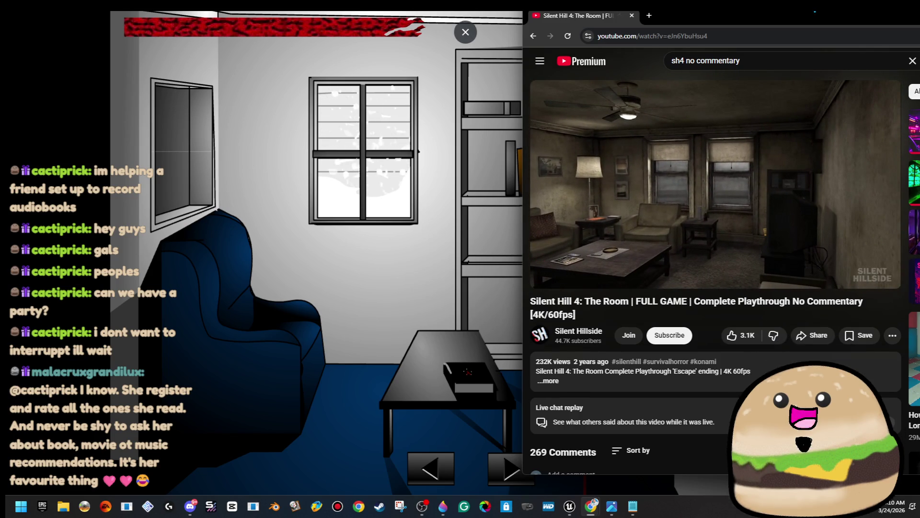
{"action": "mouse_move", "coordinate": [815, 12]}
{"action": "left_mouse_down"}
{"action": "mouse_move", "coordinate": [818, 312]}
{"action": "mouse_move", "coordinate": [776, 115]}
{"action": "mouse_move", "coordinate": [767, 269]}
{"action": "mouse_move", "coordinate": [624, 13]}
{"action": "mouse_move", "coordinate": [615, 339]}
{"action": "mouse_move", "coordinate": [679, 94]}
{"action": "mouse_move", "coordinate": [747, 344]}
{"action": "mouse_move", "coordinate": [713, 92]}
{"action": "mouse_move", "coordinate": [735, 255]}
{"action": "mouse_move", "coordinate": [633, 130]}
{"action": "mouse_move", "coordinate": [615, 202]}
{"action": "mouse_move", "coordinate": [657, 289]}
{"action": "mouse_move", "coordinate": [613, 100]}
{"action": "mouse_move", "coordinate": [561, 65]}
{"action": "left_mouse_up"}
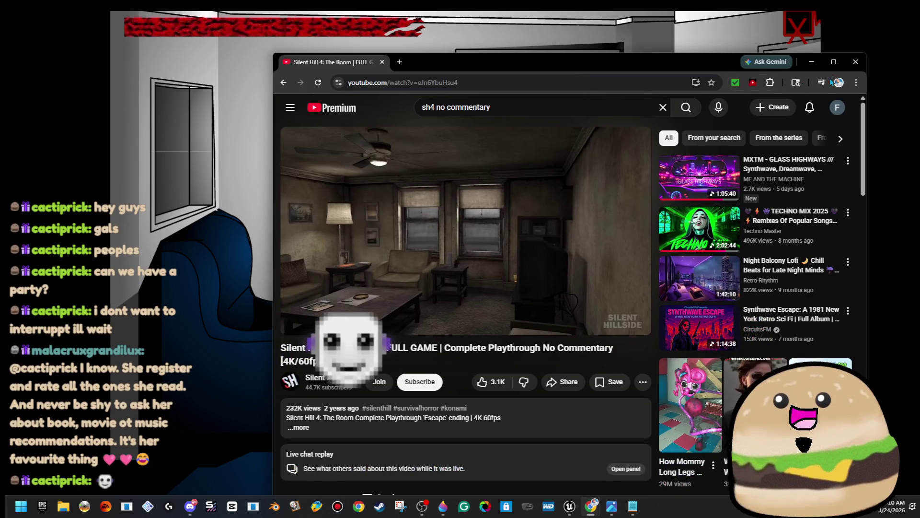
{"action": "left_click", "coordinate": [812, 63]}
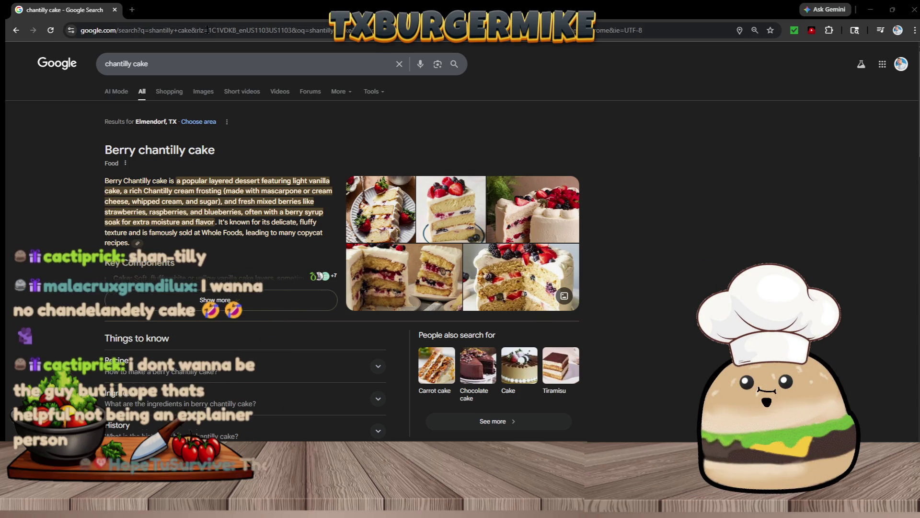
Open the Britney Breaks Bread berry chantilly cake image full size in a new tab.
{"action": "left_click", "coordinate": [203, 92]}
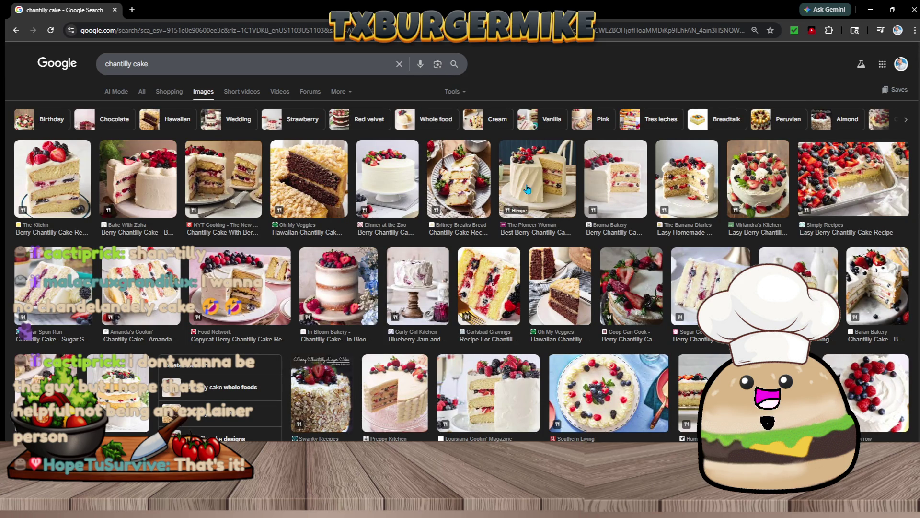
{"action": "left_click", "coordinate": [437, 179]}
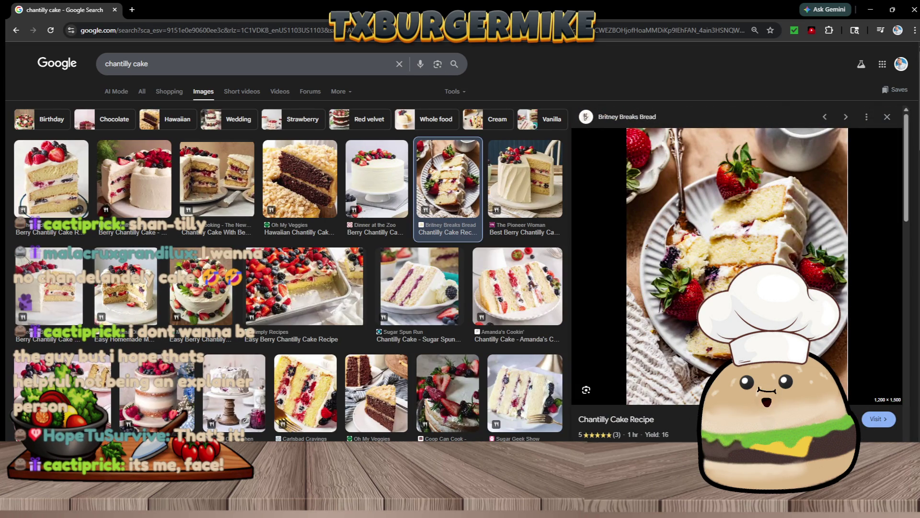
{"action": "right_click", "coordinate": [731, 267]}
{"action": "left_click", "coordinate": [822, 179]}
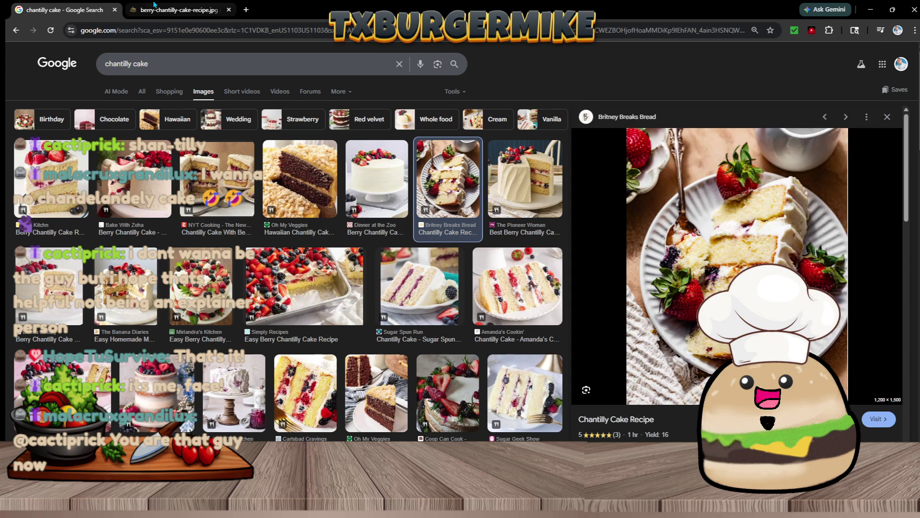
{"action": "left_click", "coordinate": [155, 6]}
{"action": "left_click", "coordinate": [519, 274]}
{"action": "scroll", "coordinate": [673, 271], "scroll_direction": "down", "scroll_amount": 2}
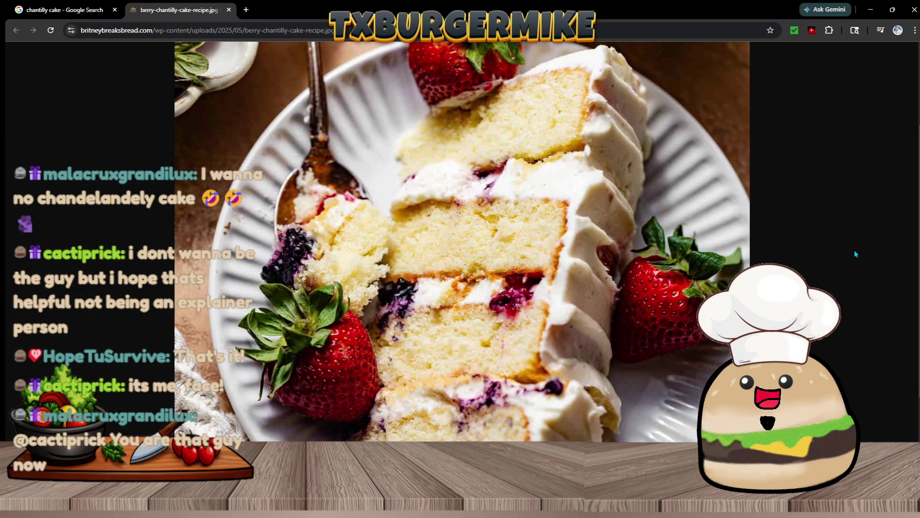
Zoom the cake photo to 150%, scroll around it, and return to the chantilly cake results.
{"action": "key", "text": "ctrl+plus"}
{"action": "key", "text": "ctrl+plus"}
{"action": "key", "text": "ctrl+plus"}
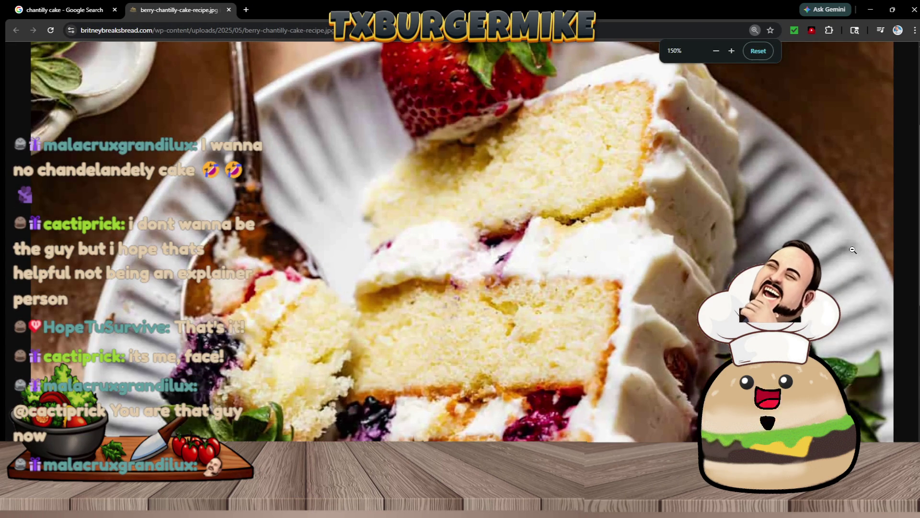
{"action": "scroll", "coordinate": [453, 242], "scroll_direction": "up", "scroll_amount": 3}
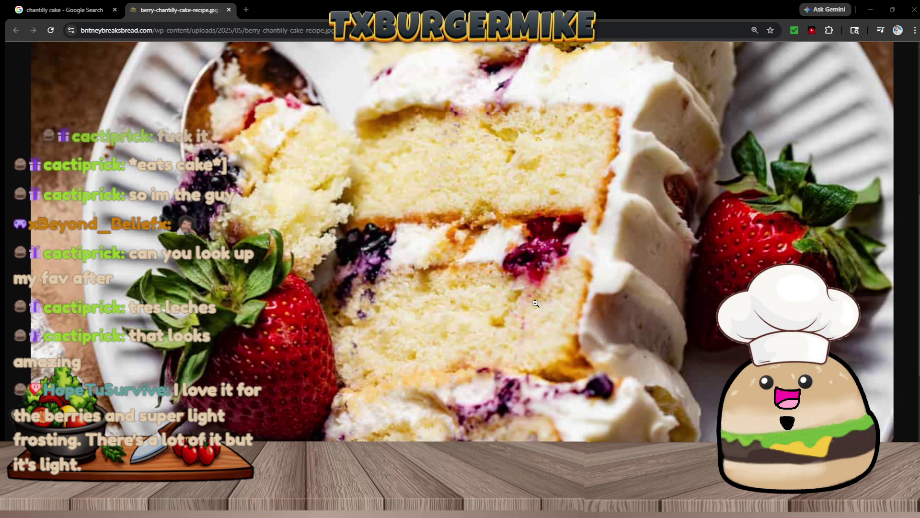
{"action": "scroll", "coordinate": [629, 365], "scroll_direction": "down", "scroll_amount": 3}
{"action": "scroll", "coordinate": [667, 301], "scroll_direction": "down", "scroll_amount": 3}
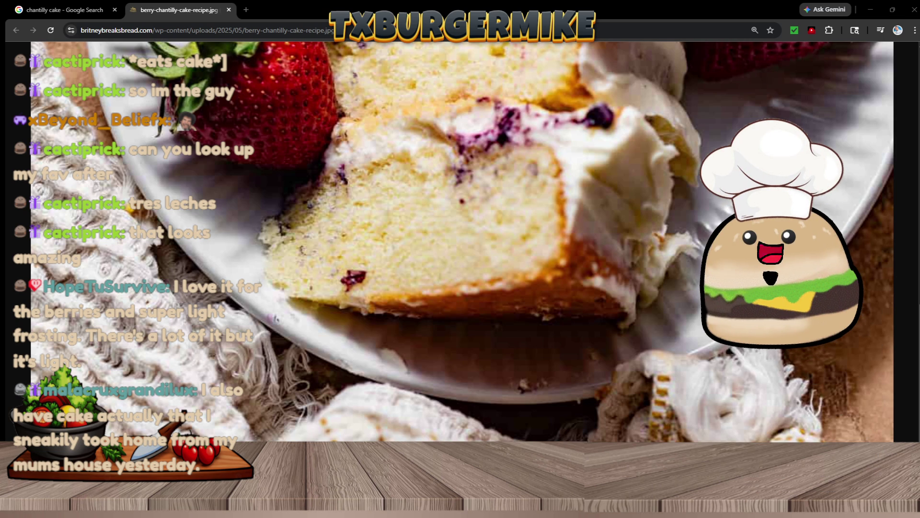
{"action": "scroll", "coordinate": [644, 313], "scroll_direction": "up", "scroll_amount": 2}
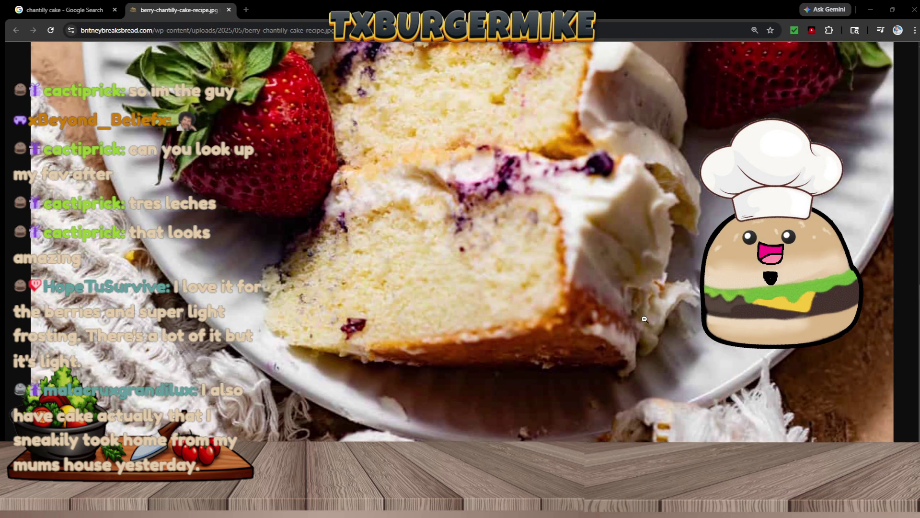
{"action": "left_click", "coordinate": [99, 9]}
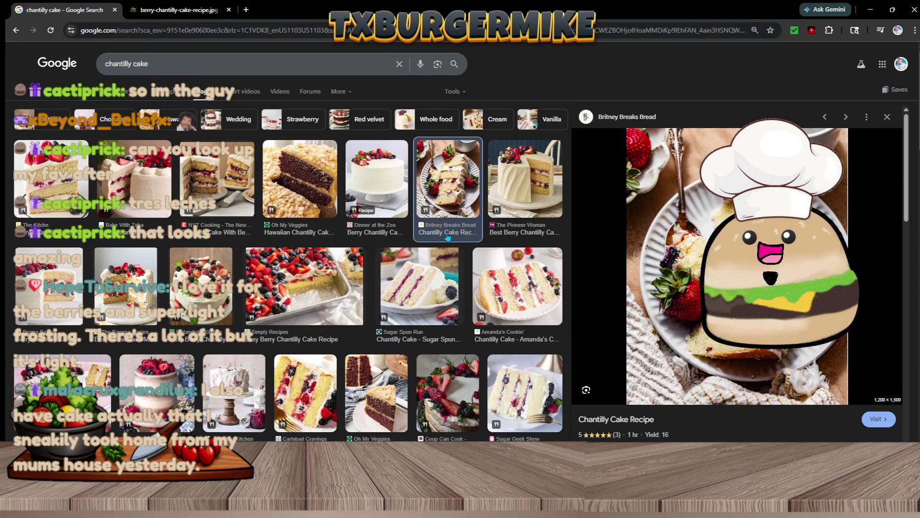
Open the Amanda's Cookin' chantilly cake photo in a new tab and close the berry photo tab.
{"action": "left_click", "coordinate": [545, 302]}
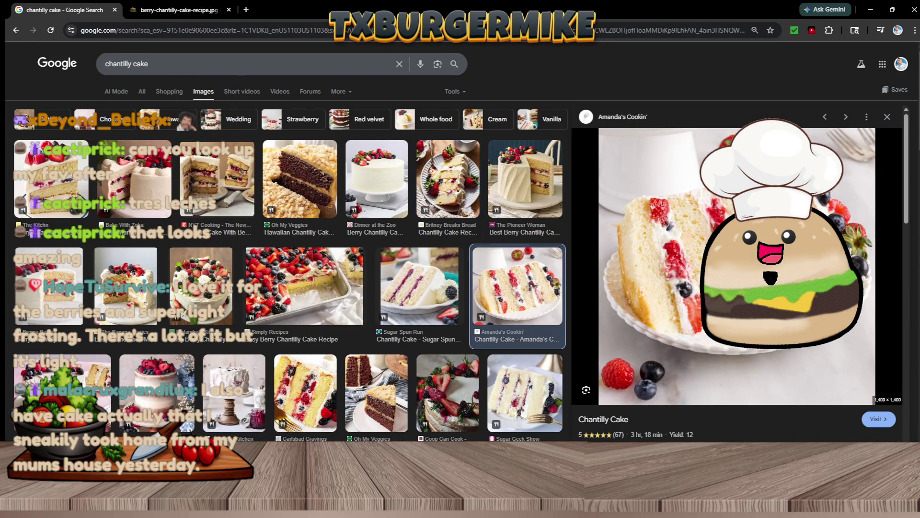
{"action": "right_click", "coordinate": [657, 198]}
{"action": "left_click", "coordinate": [704, 343]}
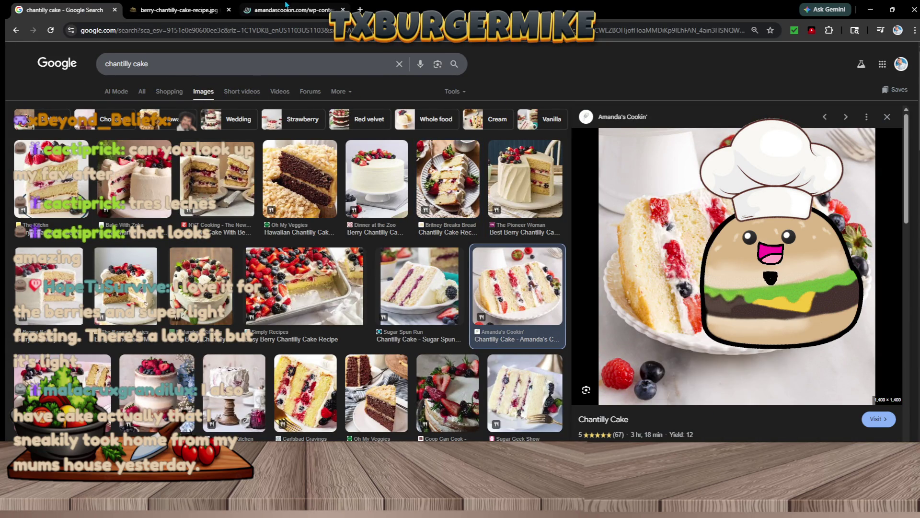
{"action": "left_click", "coordinate": [287, 9]}
{"action": "left_click", "coordinate": [211, 9]}
{"action": "left_click", "coordinate": [228, 10]}
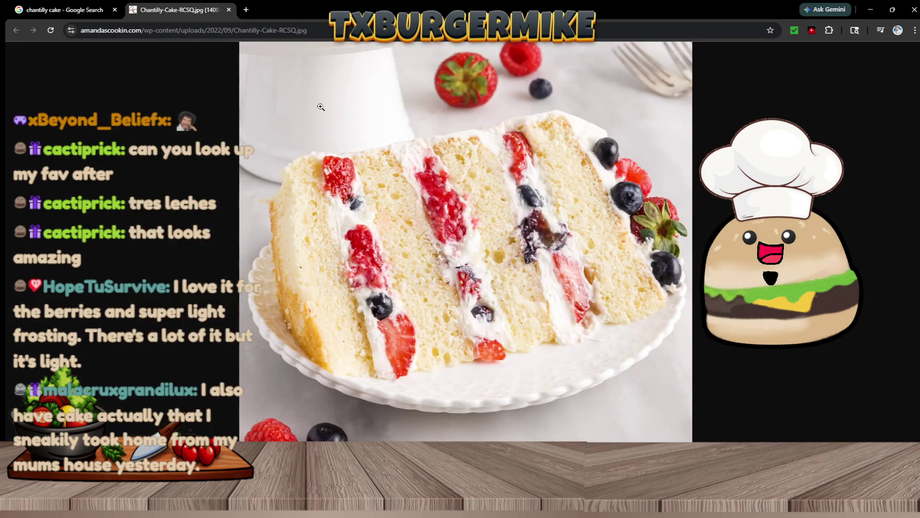
{"action": "left_click", "coordinate": [532, 242]}
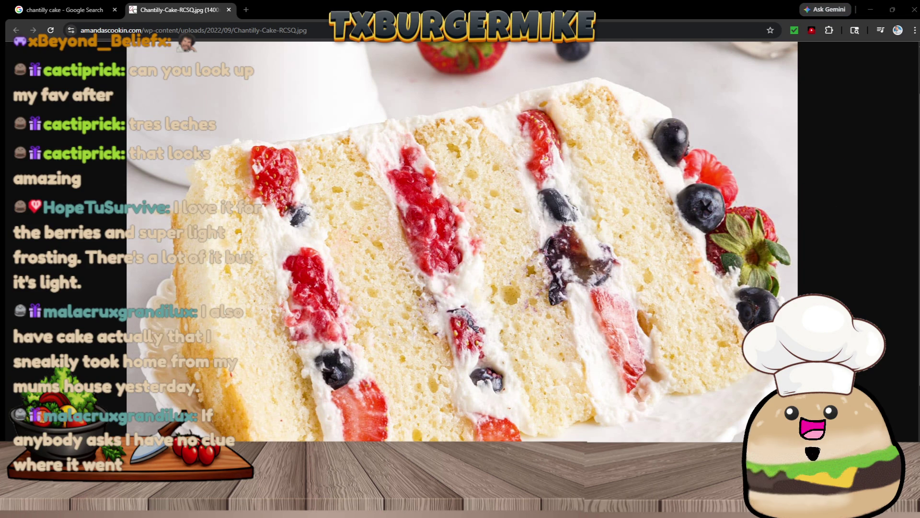
Scroll over the Amanda's Cookin' photo, fit it to the window, then close its tab.
{"action": "scroll", "coordinate": [462, 242], "scroll_direction": "up", "scroll_amount": 1}
{"action": "scroll", "coordinate": [462, 242], "scroll_direction": "down", "scroll_amount": 3}
{"action": "scroll", "coordinate": [461, 241], "scroll_direction": "up", "scroll_amount": 2}
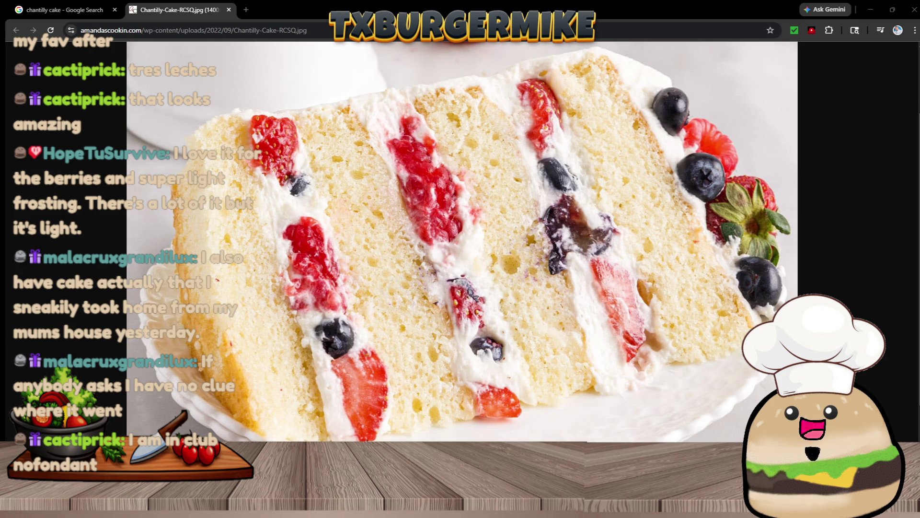
{"action": "scroll", "coordinate": [400, 340], "scroll_direction": "up", "scroll_amount": 1}
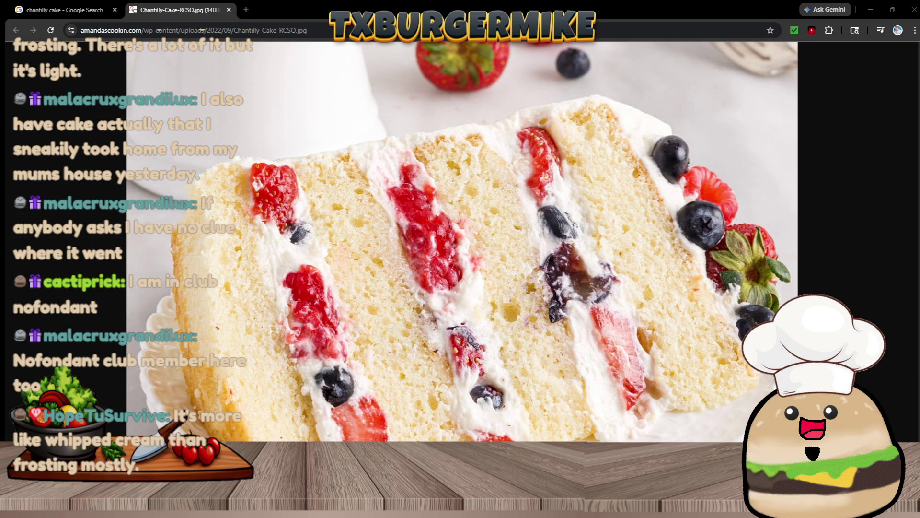
{"action": "left_click", "coordinate": [309, 192]}
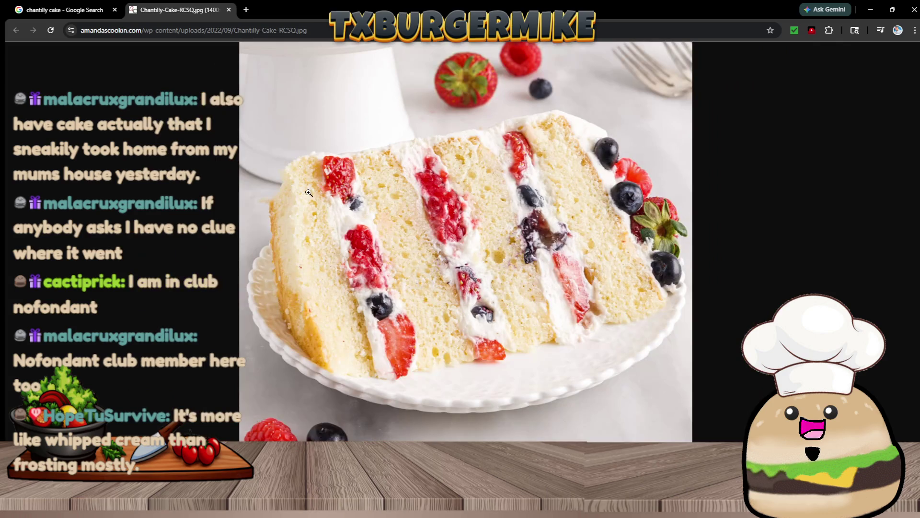
{"action": "key", "text": "ctrl+shift+Tab"}
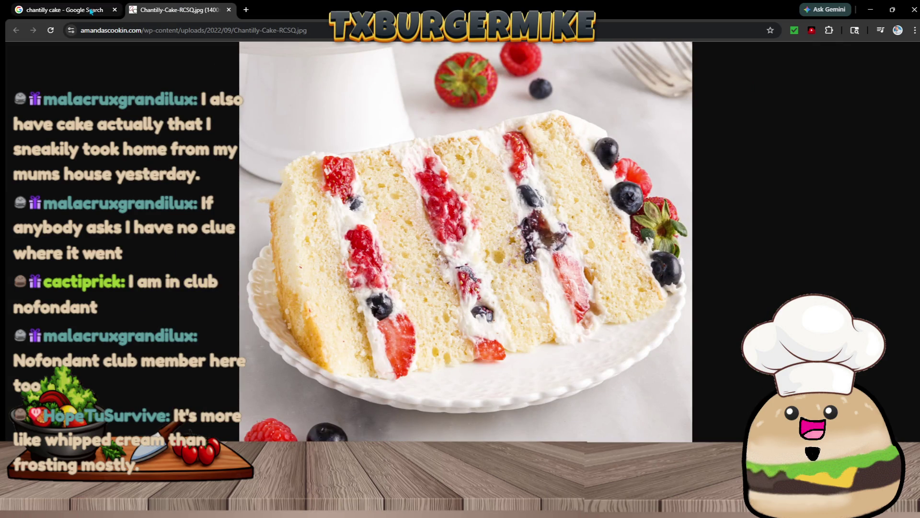
{"action": "left_click", "coordinate": [229, 10]}
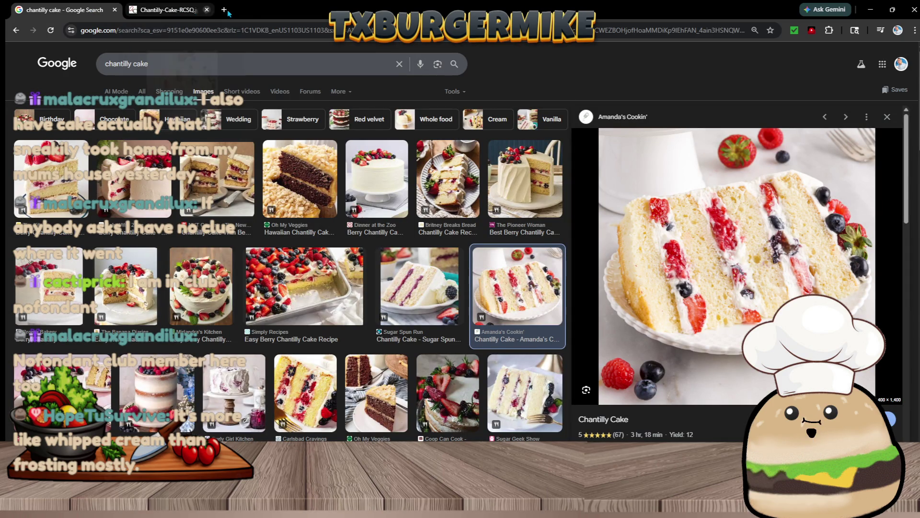
Open the Food Network Copycat Berry Chantilly Cake photo full size in its own tab.
{"action": "left_click", "coordinate": [218, 177]}
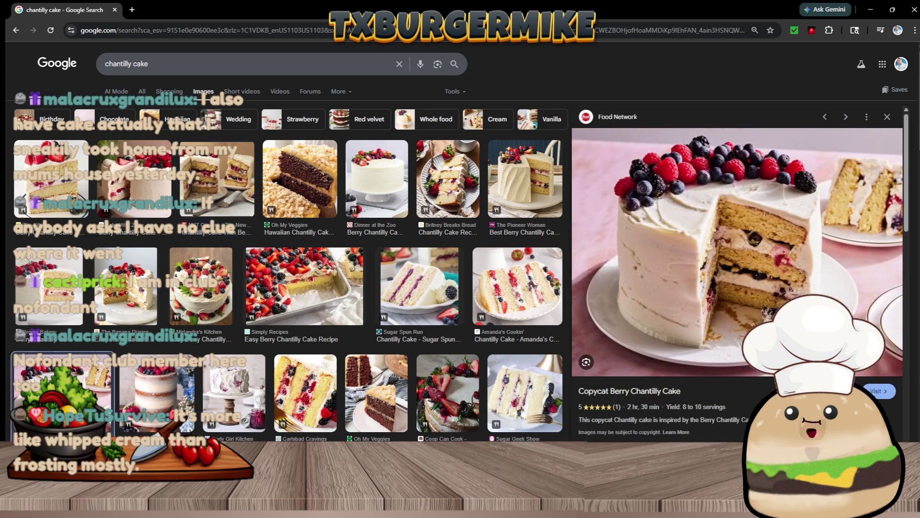
{"action": "left_click", "coordinate": [753, 201]}
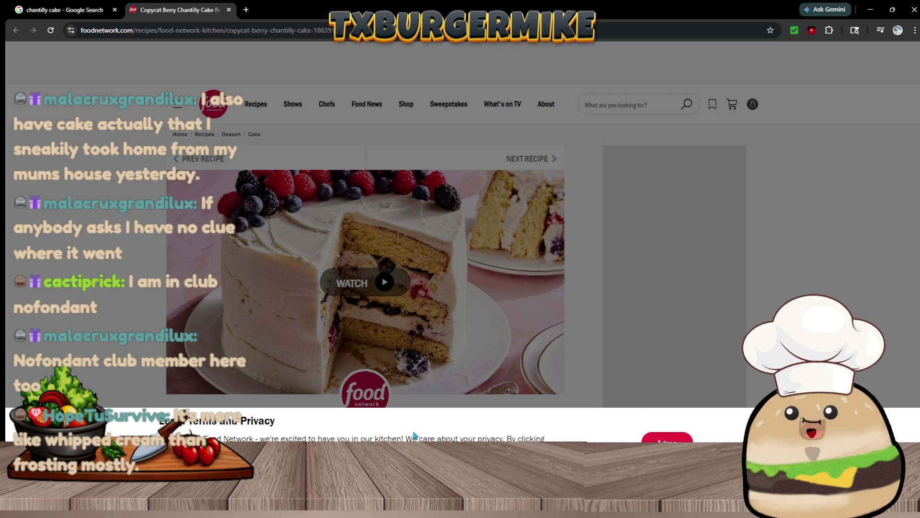
{"action": "left_click_drag", "start_coordinate": [255, 424], "coordinate": [468, 419]}
{"action": "left_click", "coordinate": [468, 419]}
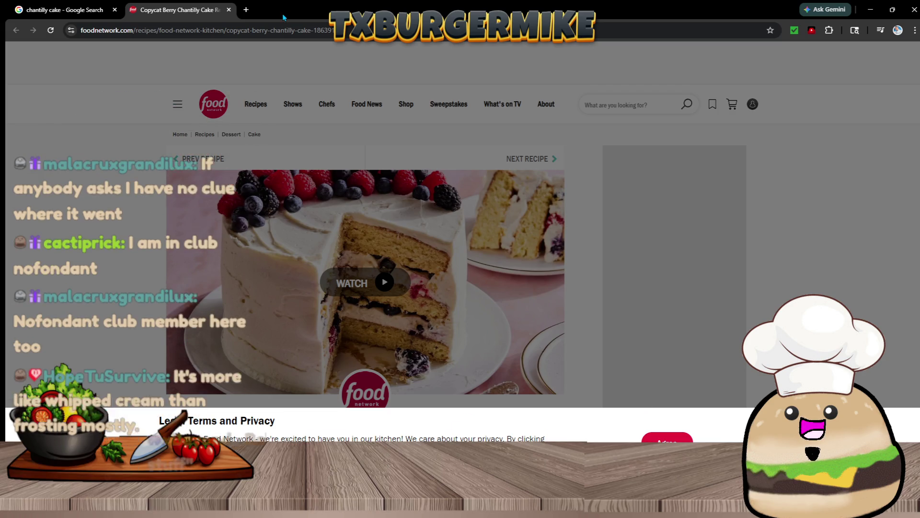
{"action": "left_click", "coordinate": [232, 10]}
{"action": "right_click", "coordinate": [675, 295]}
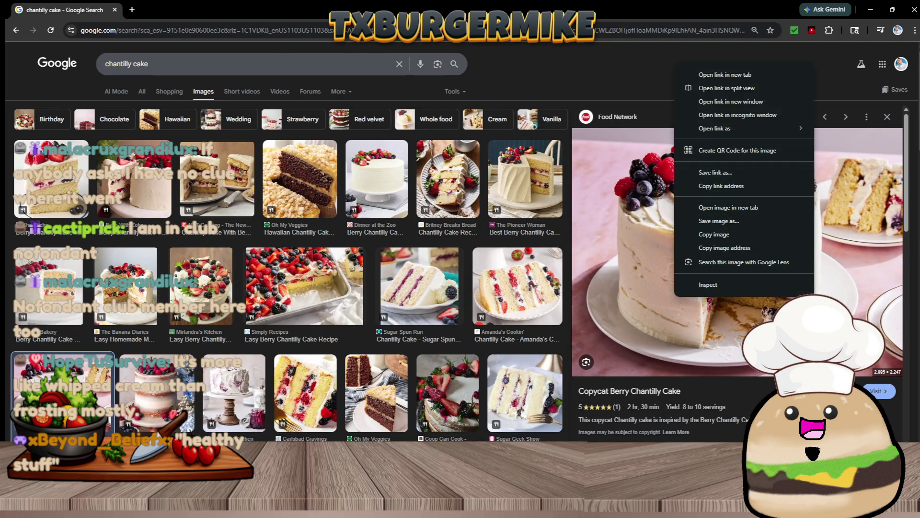
{"action": "left_click", "coordinate": [766, 209]}
{"action": "key", "text": "ctrl+Tab"}
{"action": "left_click", "coordinate": [495, 226]}
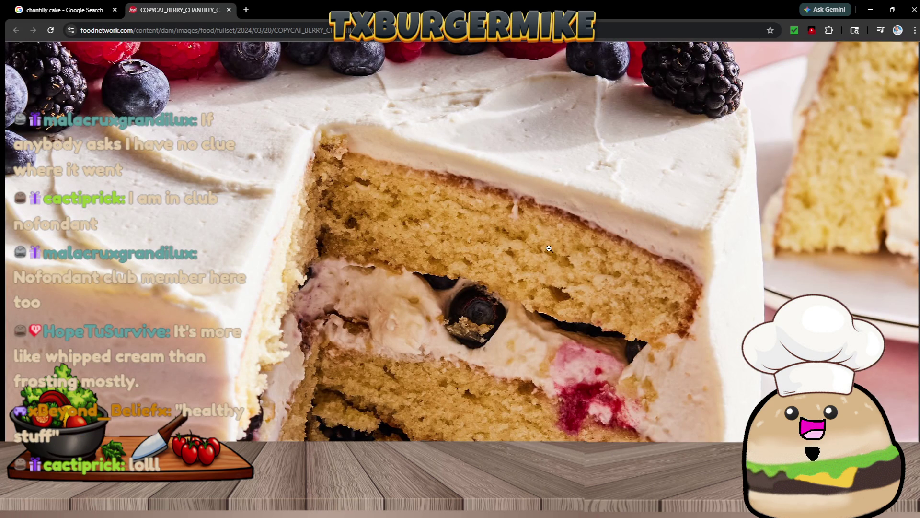
Zoom into the berries on the Food Network photo, scroll around it, then close its tab.
{"action": "left_click", "coordinate": [623, 229]}
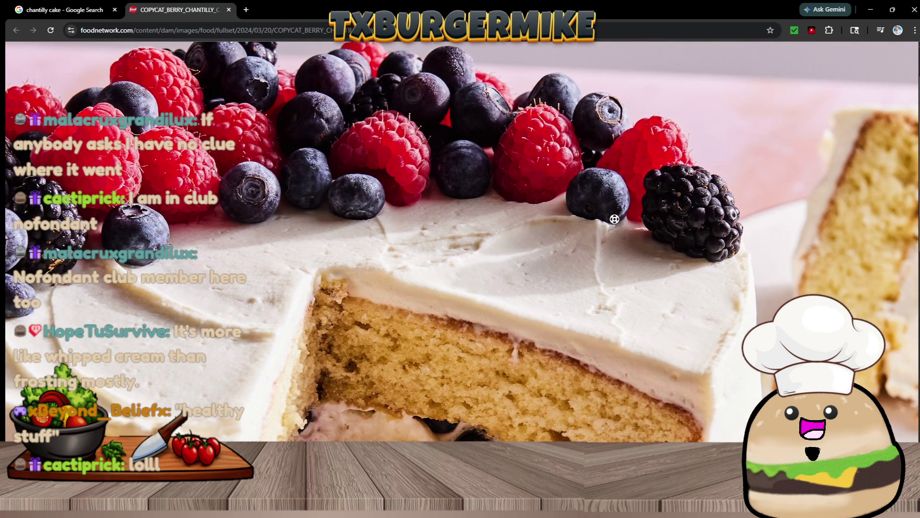
{"action": "left_click", "coordinate": [612, 216]}
{"action": "scroll", "coordinate": [641, 215], "scroll_direction": "up", "scroll_amount": 1}
{"action": "scroll", "coordinate": [641, 215], "scroll_direction": "right", "scroll_amount": 3}
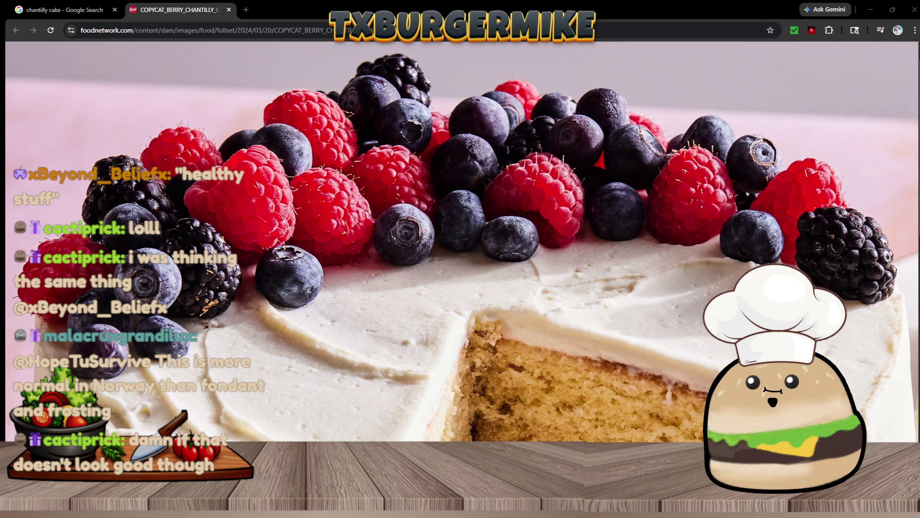
{"action": "scroll", "coordinate": [460, 240], "scroll_direction": "down", "scroll_amount": 4}
{"action": "scroll", "coordinate": [460, 239], "scroll_direction": "down", "scroll_amount": 2}
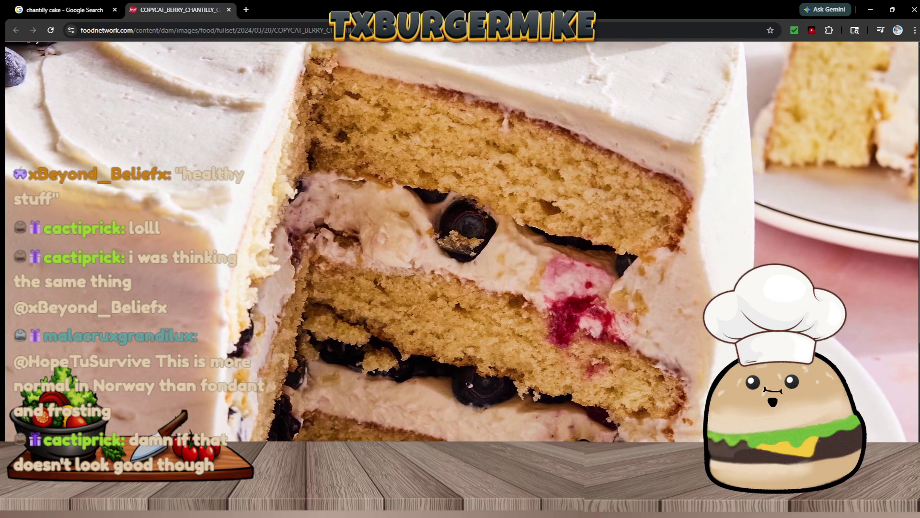
{"action": "scroll", "coordinate": [461, 240], "scroll_direction": "down", "scroll_amount": 1}
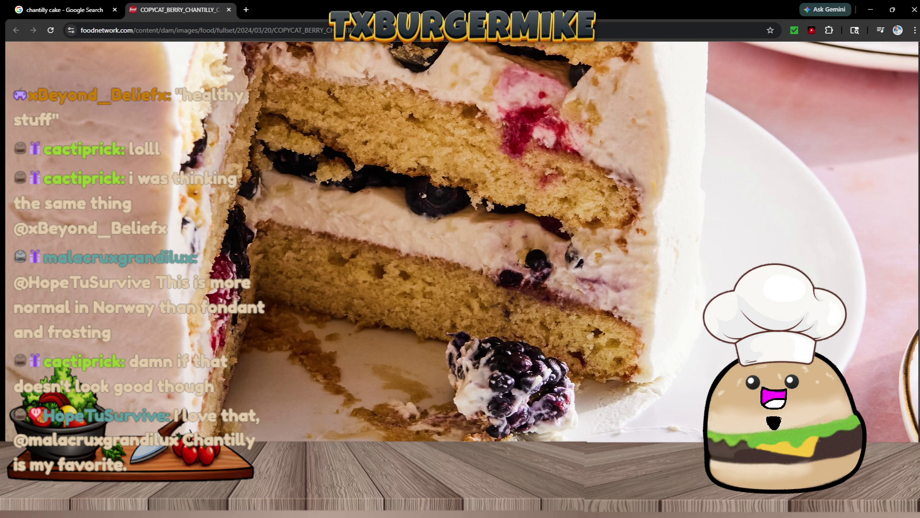
{"action": "scroll", "coordinate": [677, 354], "scroll_direction": "down", "scroll_amount": 2}
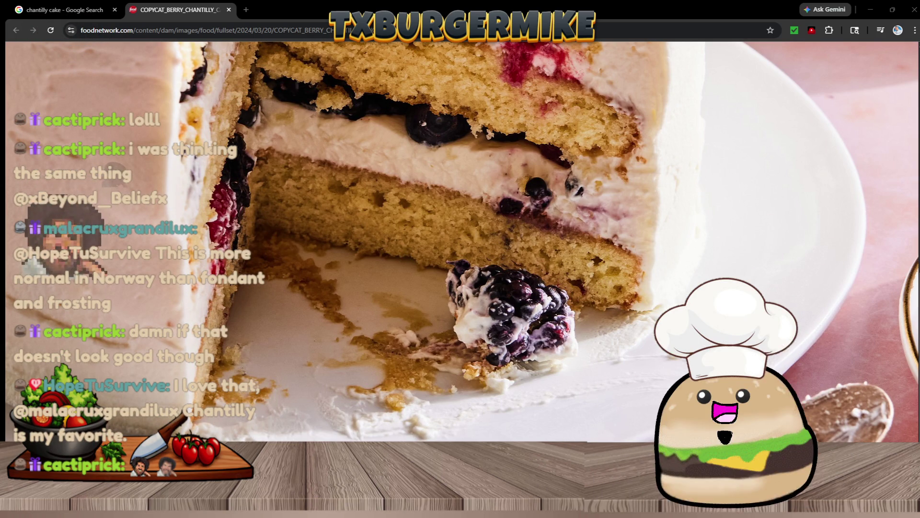
{"action": "scroll", "coordinate": [616, 270], "scroll_direction": "down", "scroll_amount": 2}
{"action": "scroll", "coordinate": [616, 270], "scroll_direction": "right", "scroll_amount": 2}
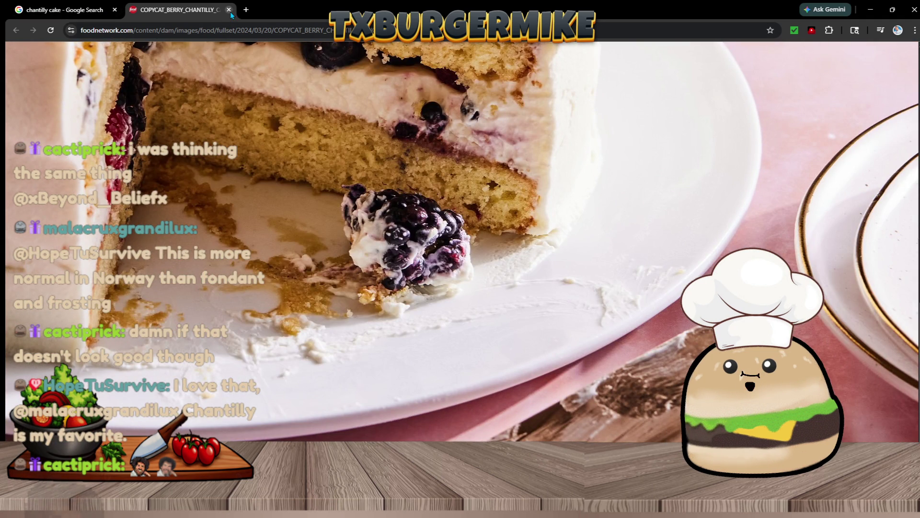
{"action": "left_click", "coordinate": [229, 10]}
{"action": "scroll", "coordinate": [413, 371], "scroll_direction": "down", "scroll_amount": 3}
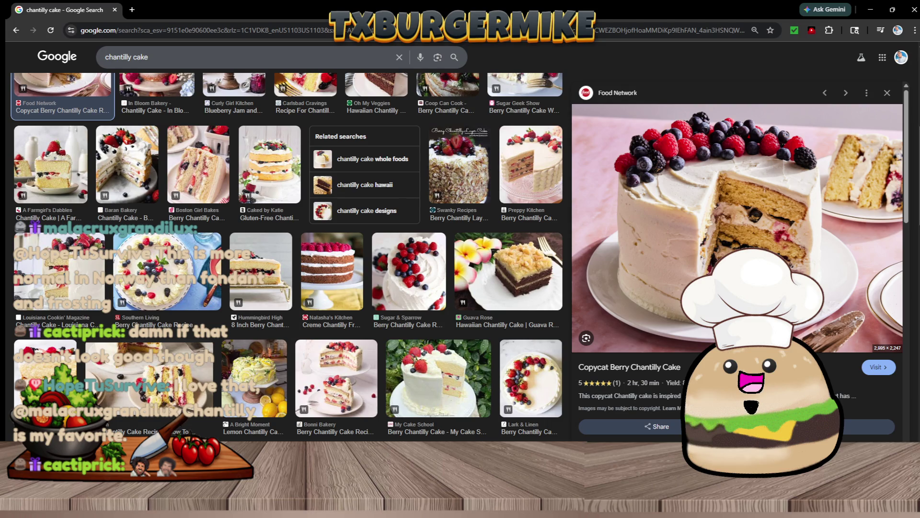
Open Bonni Bakery's Berry Chantilly Cake recipe page, plus its Berry-Chantilly-Cake0176.jpg photo in another tab.
{"action": "scroll", "coordinate": [308, 328], "scroll_direction": "down", "scroll_amount": 3}
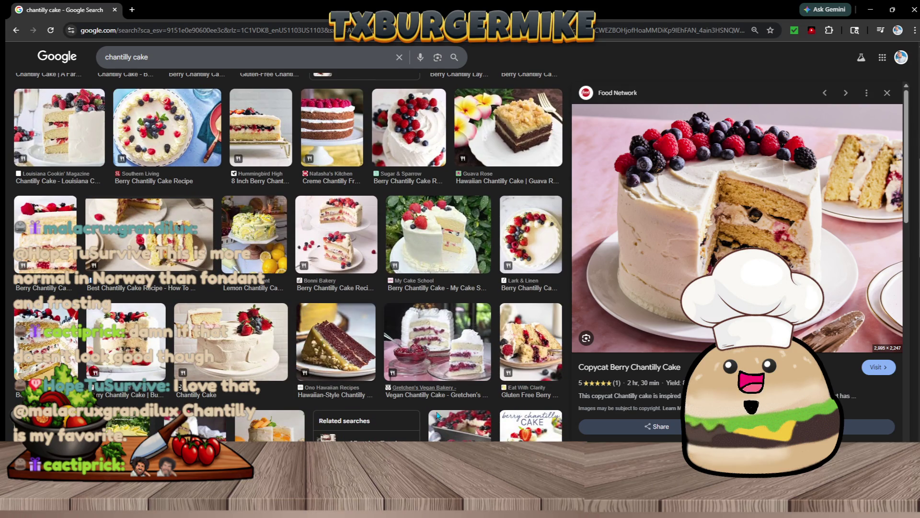
{"action": "left_click", "coordinate": [490, 374]}
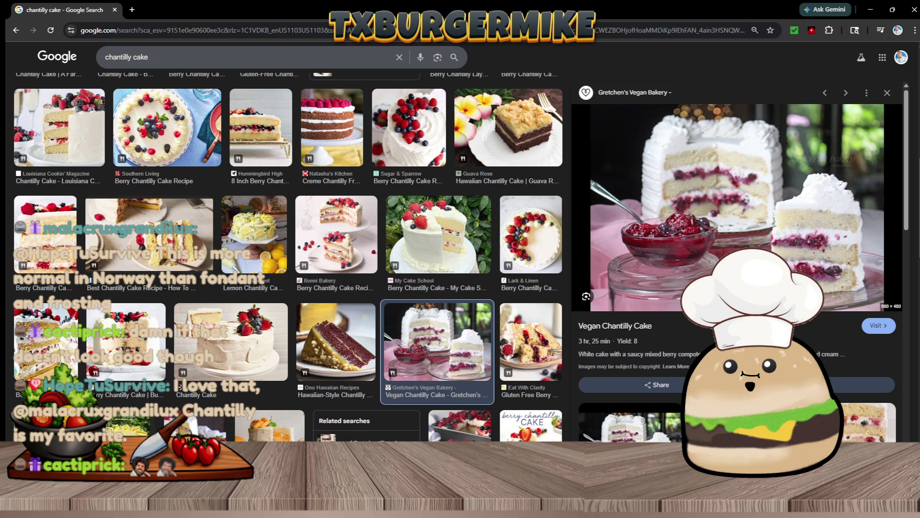
{"action": "left_click", "coordinate": [445, 233]}
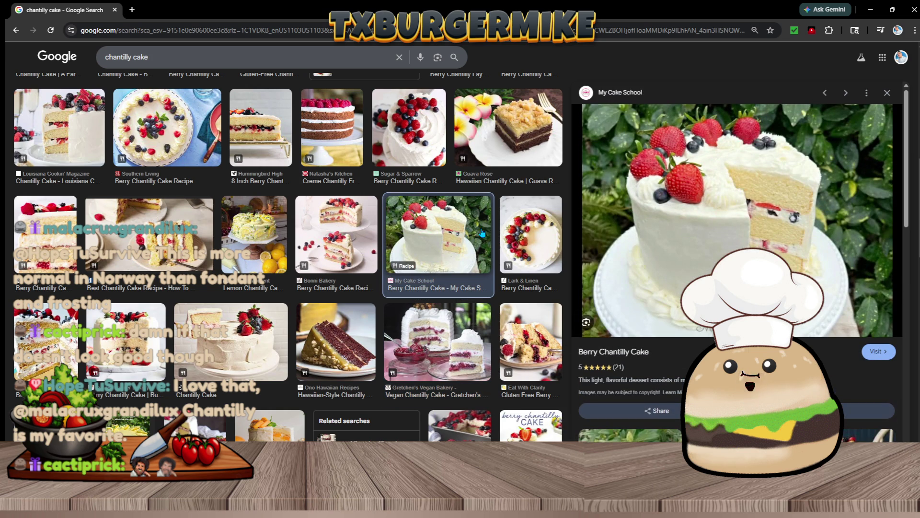
{"action": "left_click", "coordinate": [350, 235]}
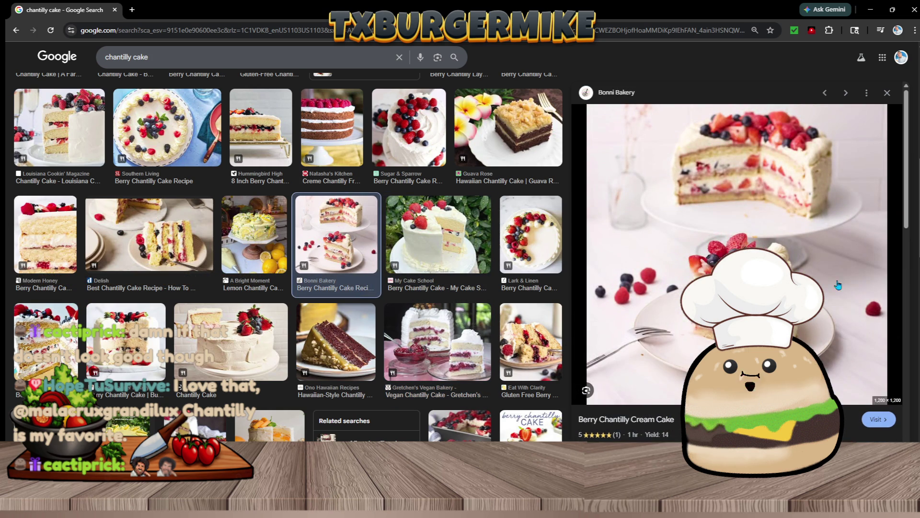
{"action": "left_click", "coordinate": [765, 193]}
{"action": "scroll", "coordinate": [432, 269], "scroll_direction": "down", "scroll_amount": 3}
{"action": "right_click", "coordinate": [417, 279]}
{"action": "left_click", "coordinate": [489, 290]}
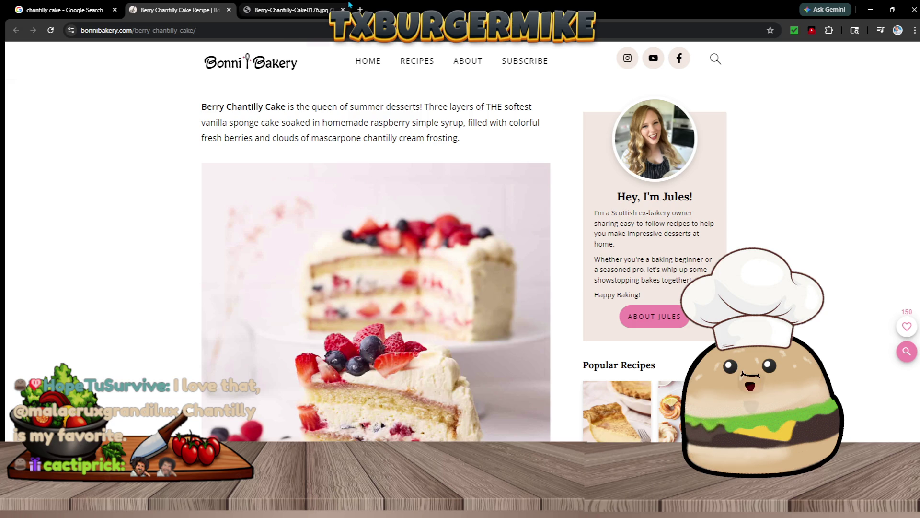
Show the Berry Chantilly cake photo full size, zoomed in and scrolled to the berries.
{"action": "key", "text": "ctrl+Tab"}
{"action": "left_click", "coordinate": [520, 263]}
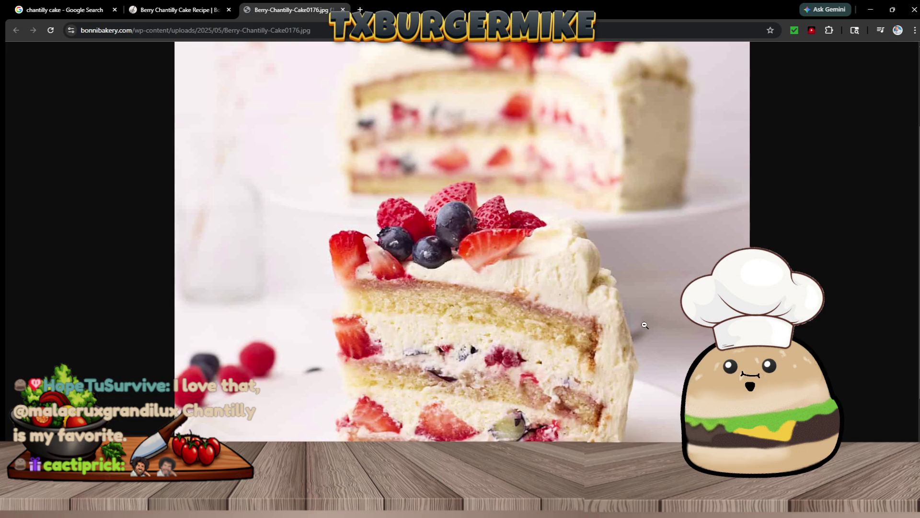
{"action": "key", "text": "ctrl+plus"}
{"action": "key", "text": "ctrl+plus"}
{"action": "key", "text": "ctrl+plus"}
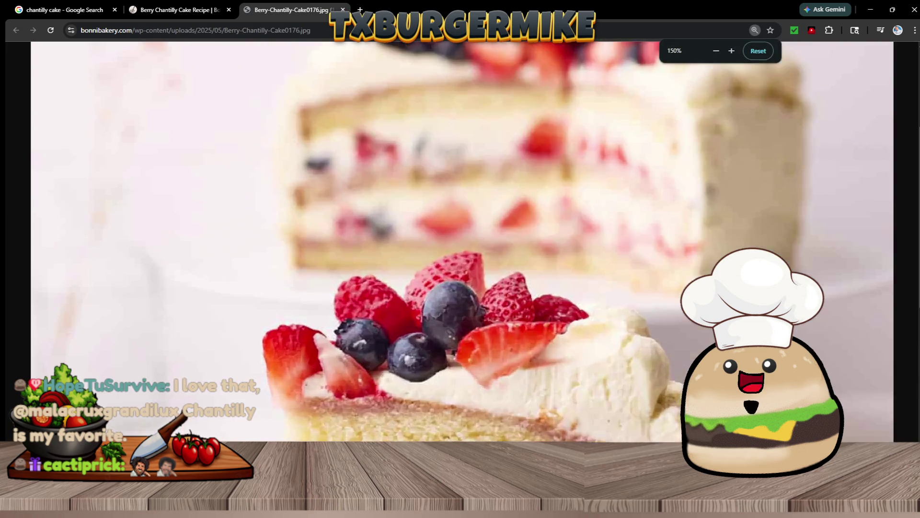
{"action": "scroll", "coordinate": [841, 261], "scroll_direction": "down", "scroll_amount": 10}
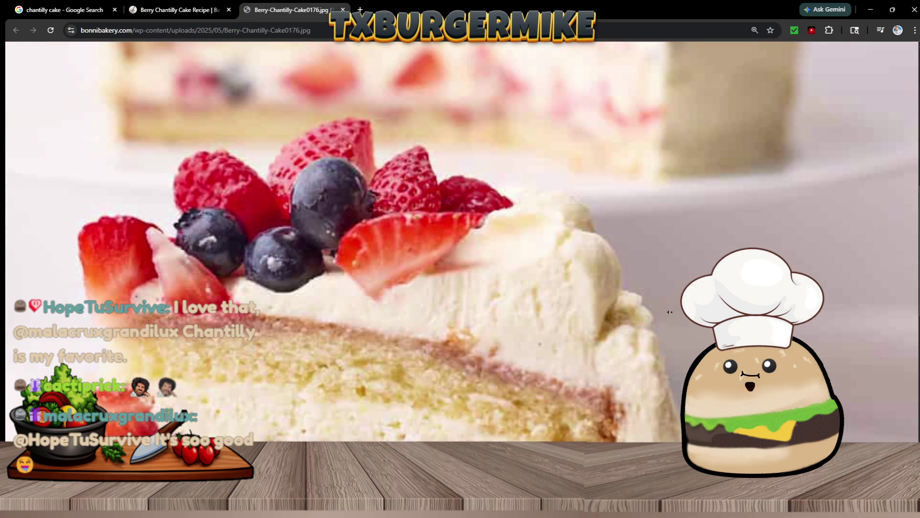
{"action": "scroll", "coordinate": [676, 312], "scroll_direction": "left", "scroll_amount": 1}
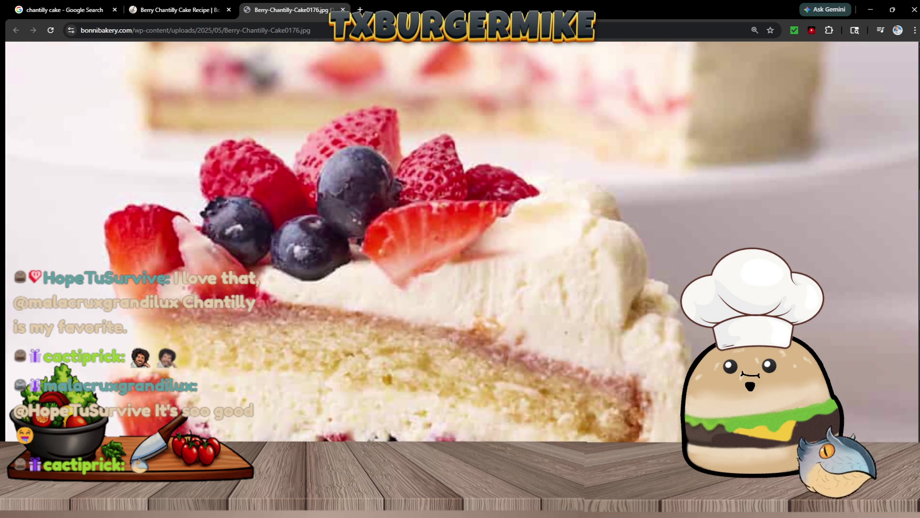
{"action": "scroll", "coordinate": [597, 289], "scroll_direction": "down", "scroll_amount": 1}
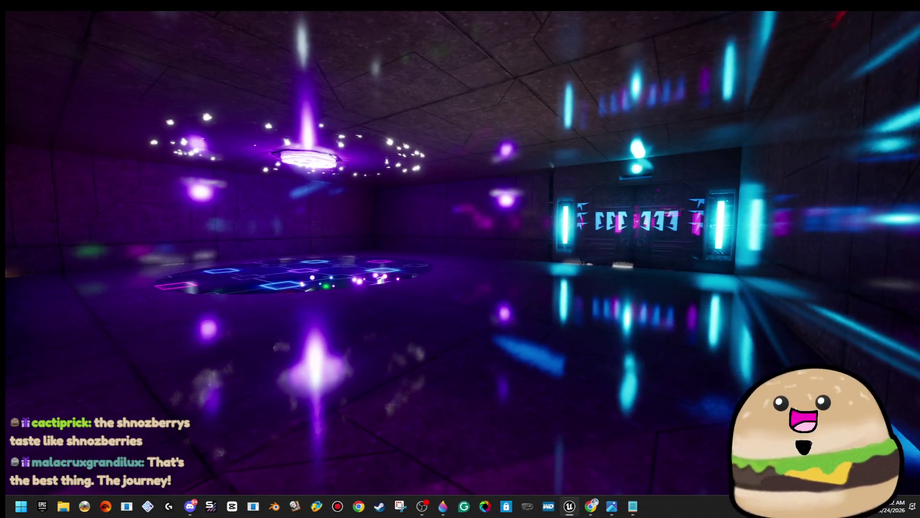
Filter the space_stuff_actor assets to gun items, then play-test from the purple room floor.
{"action": "key", "text": "F11"}
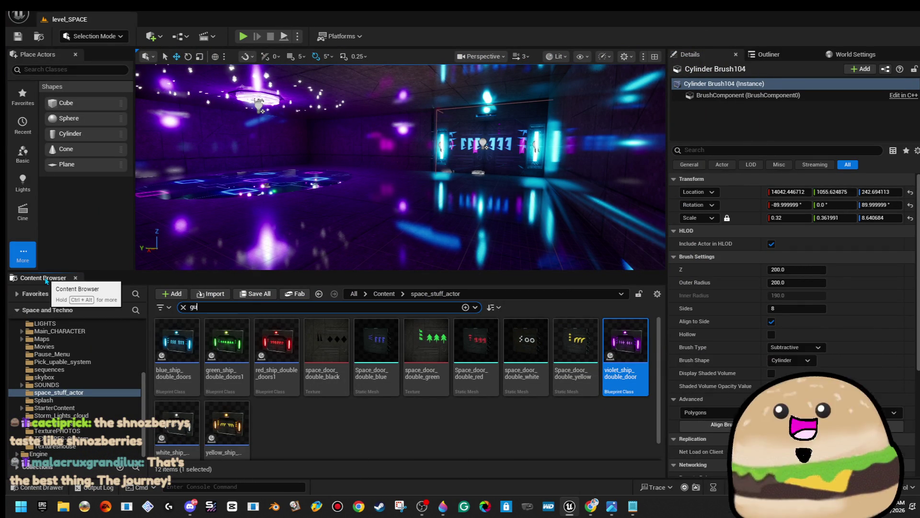
{"action": "type", "text": "n"}
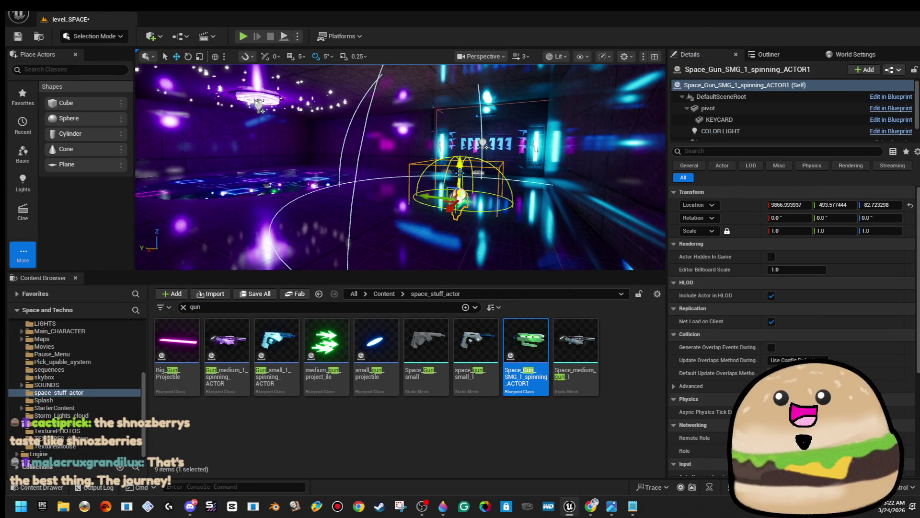
{"action": "right_click", "coordinate": [354, 177]}
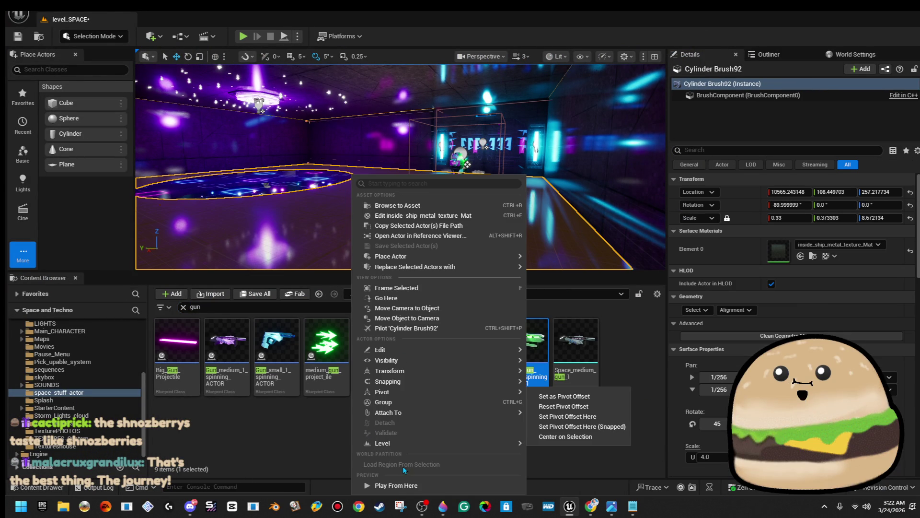
{"action": "left_click", "coordinate": [416, 485]}
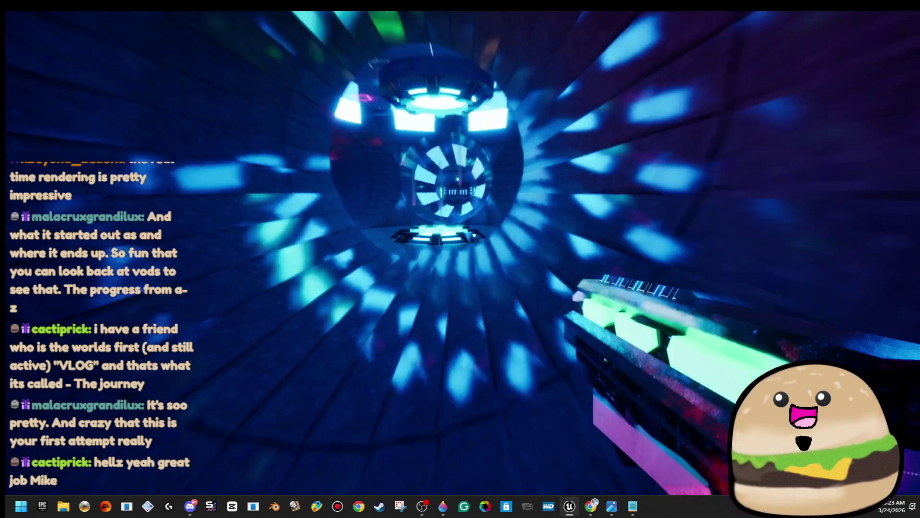
{"action": "key", "text": "Escape"}
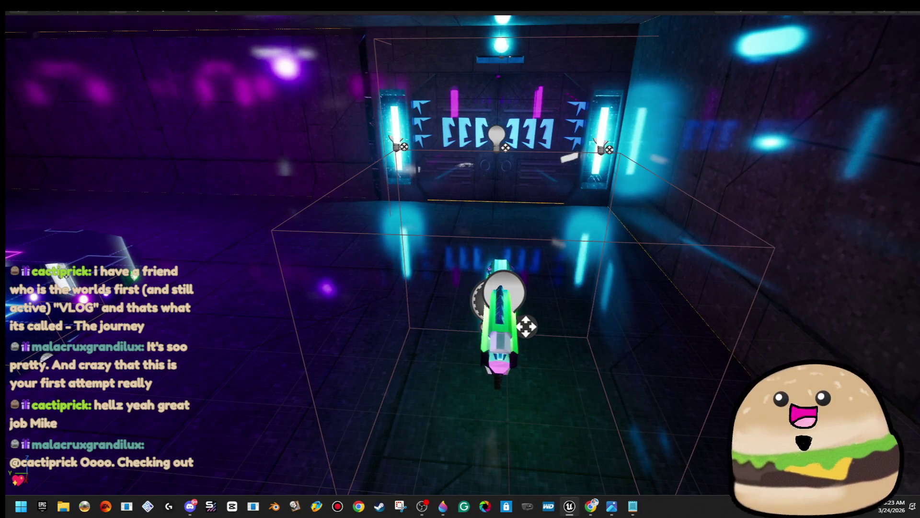
{"action": "key", "text": "F11"}
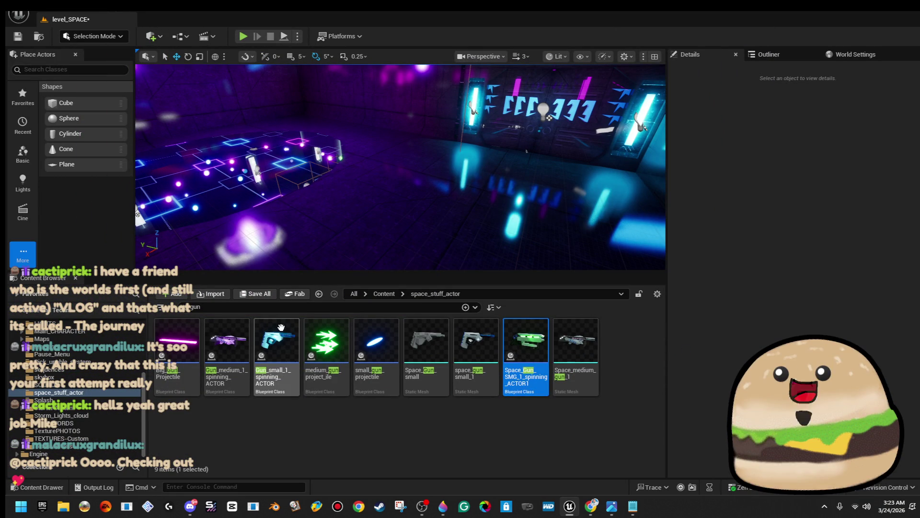
Raise Gun_small_1_spinning_ACTOR3 to Z 18.46 and play the level from the purple room floor.
{"action": "left_click", "coordinate": [373, 198]}
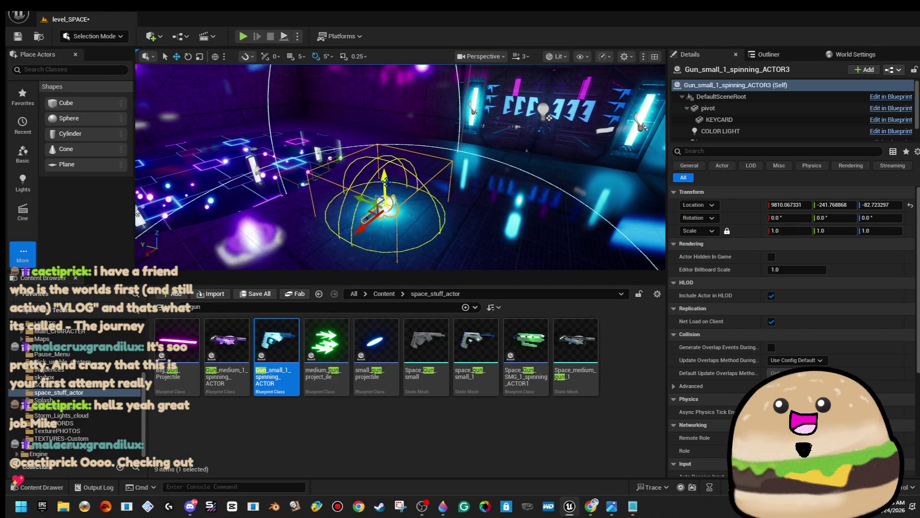
{"action": "left_click_drag", "start_coordinate": [392, 139], "coordinate": [336, 144]}
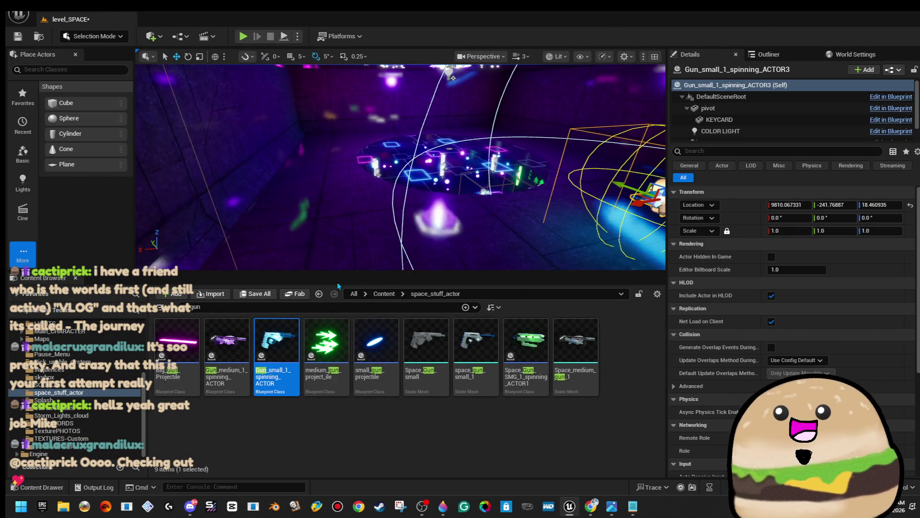
{"action": "left_click", "coordinate": [335, 130]}
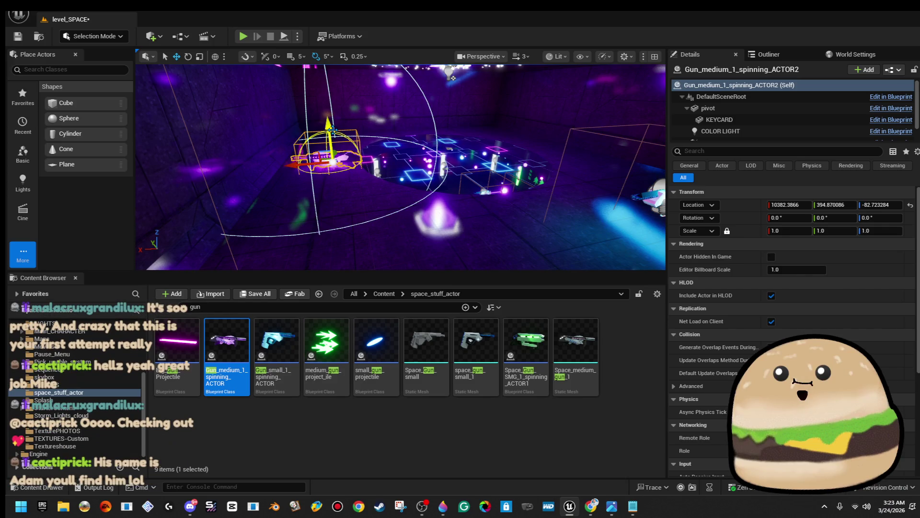
{"action": "right_click", "coordinate": [358, 180]}
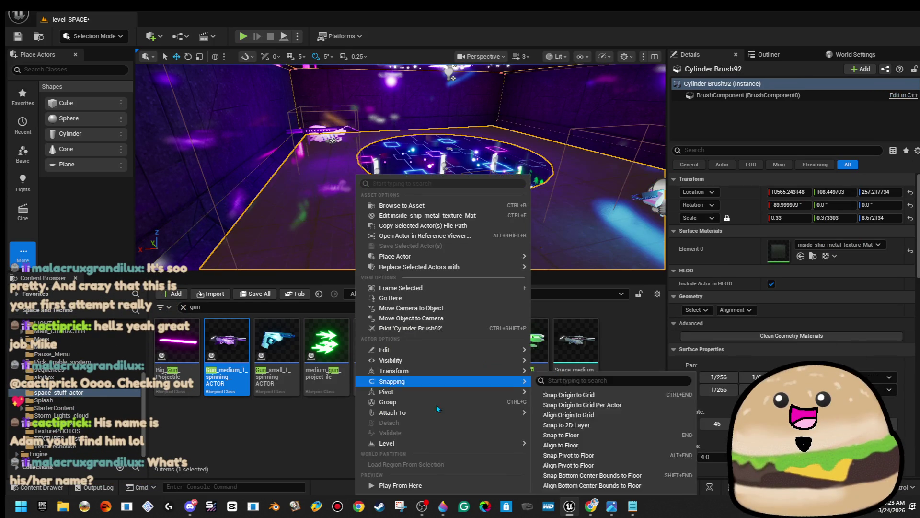
{"action": "left_click", "coordinate": [440, 486]}
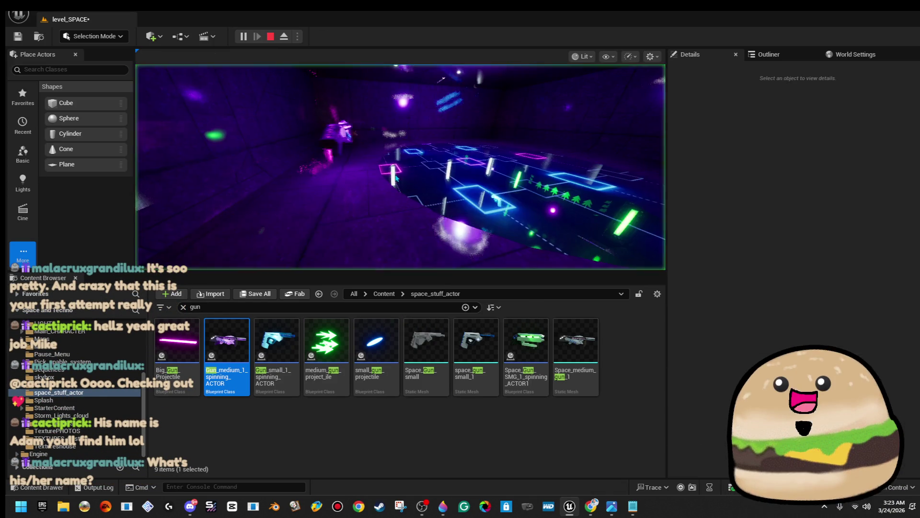
Switch to immersive mode (F11) so the sci-fi corridor fills the whole screen.
{"action": "key", "text": "F11"}
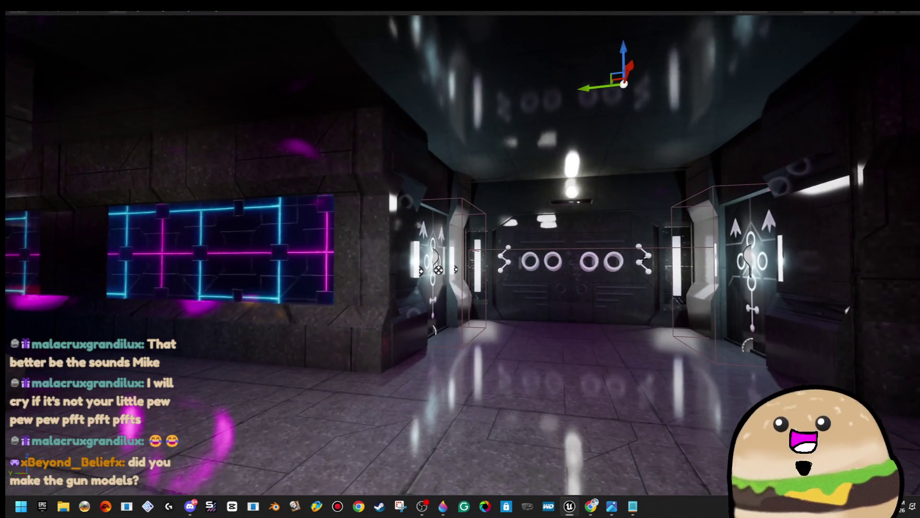
Leave fullscreen and open the SPACE_Model level from the Maps folder.
{"action": "key", "text": "F11"}
{"action": "key", "text": "alt+f"}
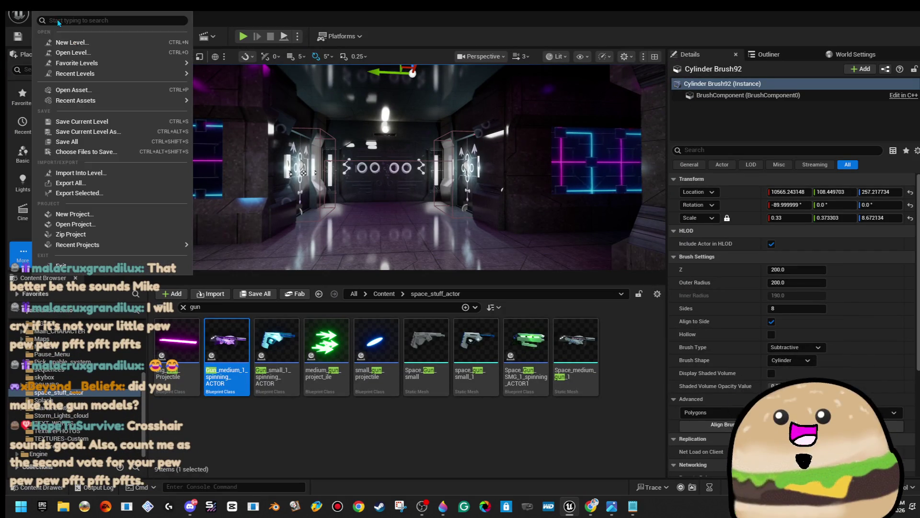
{"action": "left_click", "coordinate": [74, 52]}
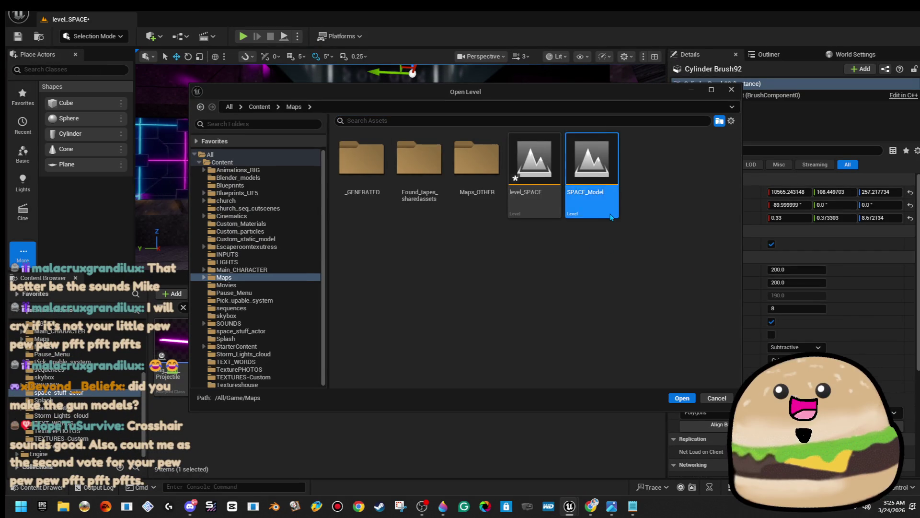
{"action": "double_click", "coordinate": [611, 217]}
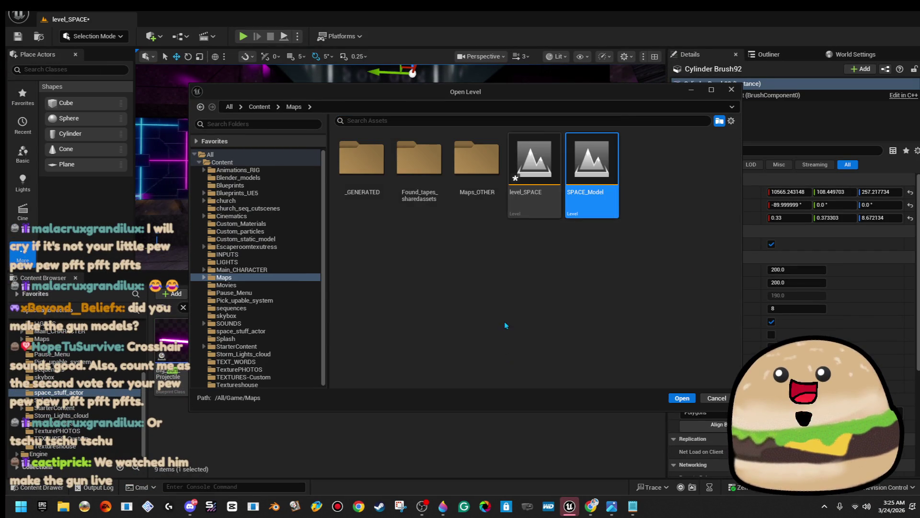
View SPACE_Model fullscreen and select the teleporter pad's glowing inner disc.
{"action": "key", "text": "F11"}
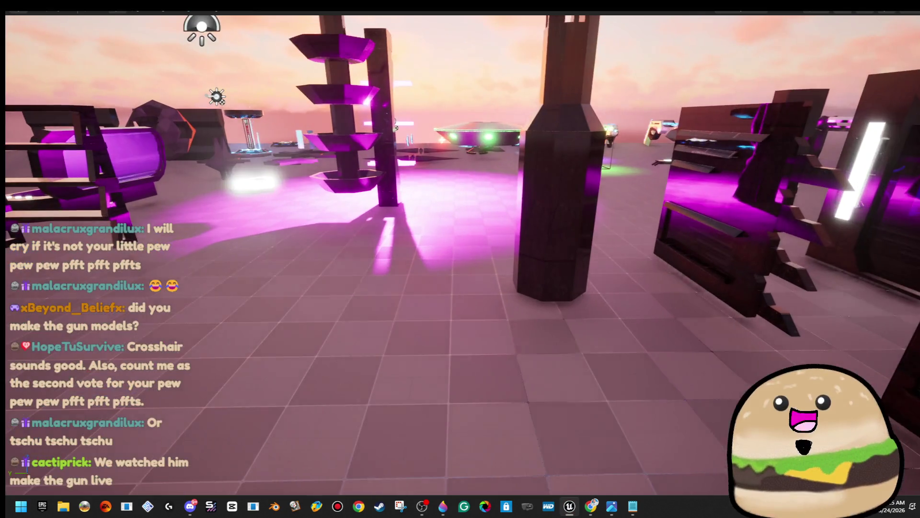
{"action": "scroll", "coordinate": [460, 259], "scroll_direction": "down", "scroll_amount": 5}
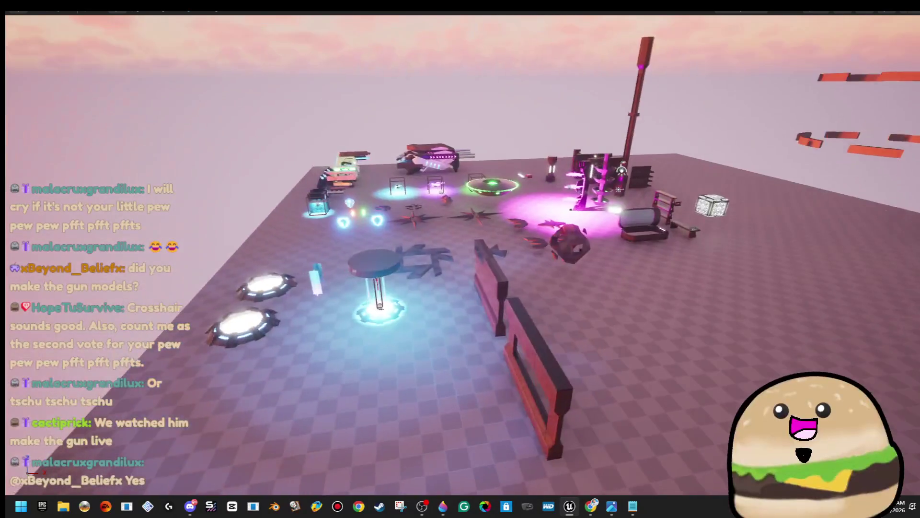
{"action": "scroll", "coordinate": [460, 259], "scroll_direction": "up", "scroll_amount": 10}
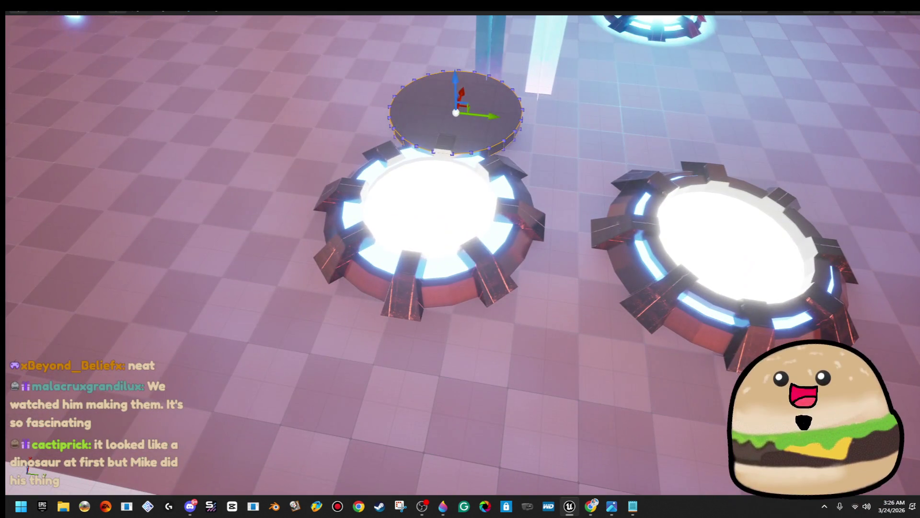
{"action": "left_click", "coordinate": [442, 211]}
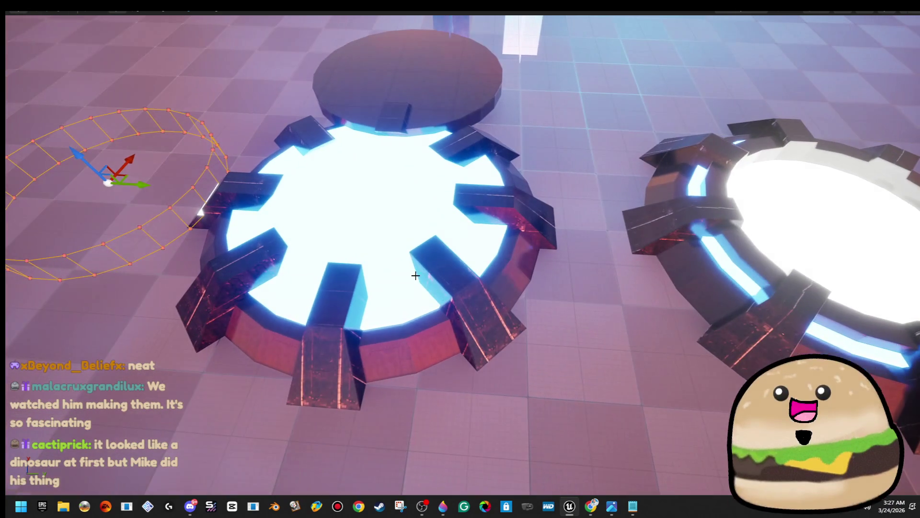
Undo the two disc moves so the glowing and dark discs sit back on the pad.
{"action": "left_click", "coordinate": [416, 275]}
{"action": "scroll", "coordinate": [413, 250], "scroll_direction": "down", "scroll_amount": 3}
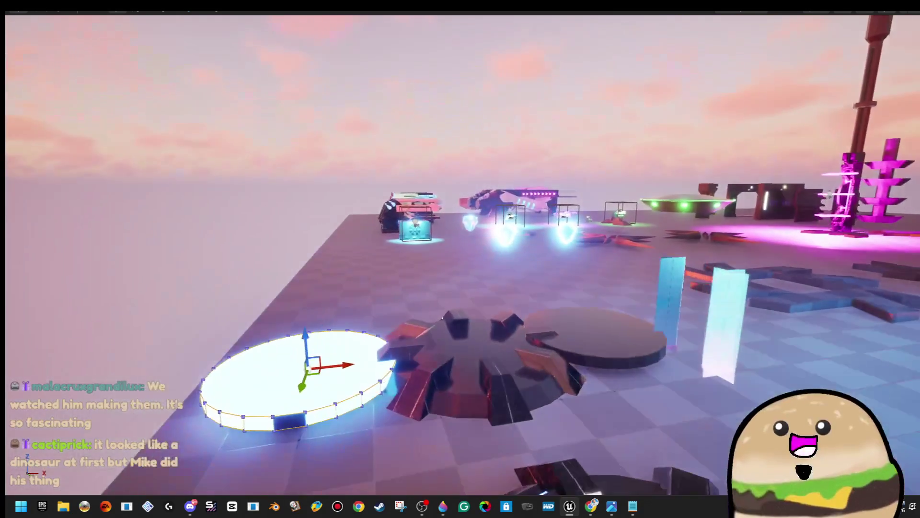
{"action": "scroll", "coordinate": [460, 254], "scroll_direction": "down", "scroll_amount": 3}
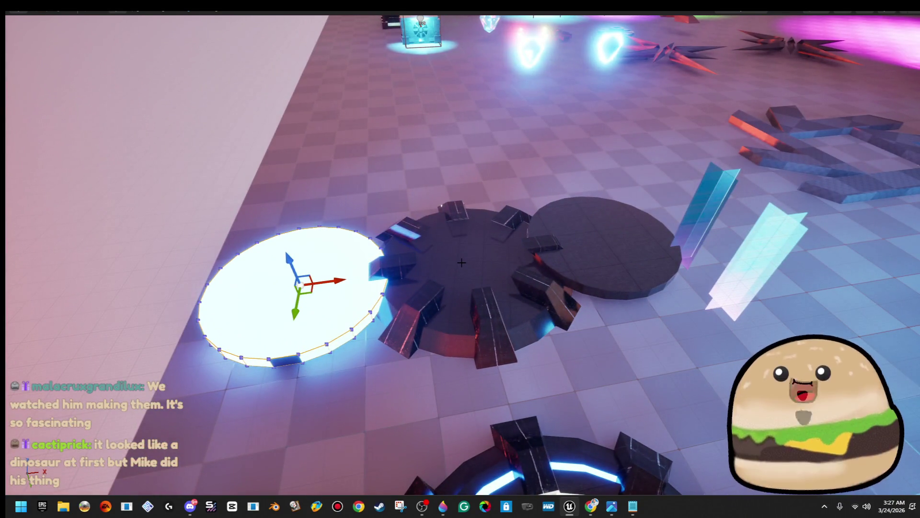
{"action": "key", "text": "ctrl+z"}
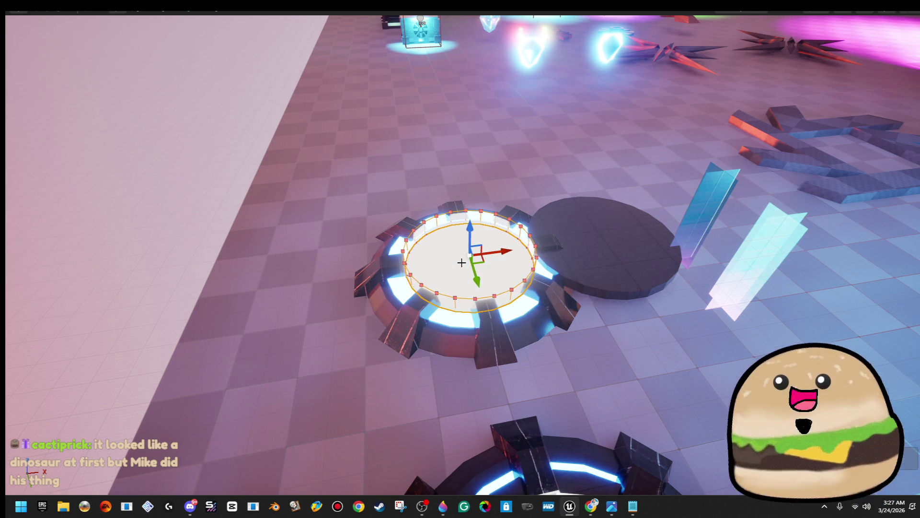
{"action": "key", "text": "ctrl+z"}
{"action": "mouse_move", "coordinate": [462, 262]}
{"action": "left_mouse_down"}
{"action": "mouse_move", "coordinate": [671, 221]}
{"action": "mouse_move", "coordinate": [452, 305]}
{"action": "mouse_move", "coordinate": [455, 298]}
{"action": "mouse_move", "coordinate": [532, 287]}
{"action": "mouse_move", "coordinate": [458, 401]}
{"action": "left_mouse_up"}
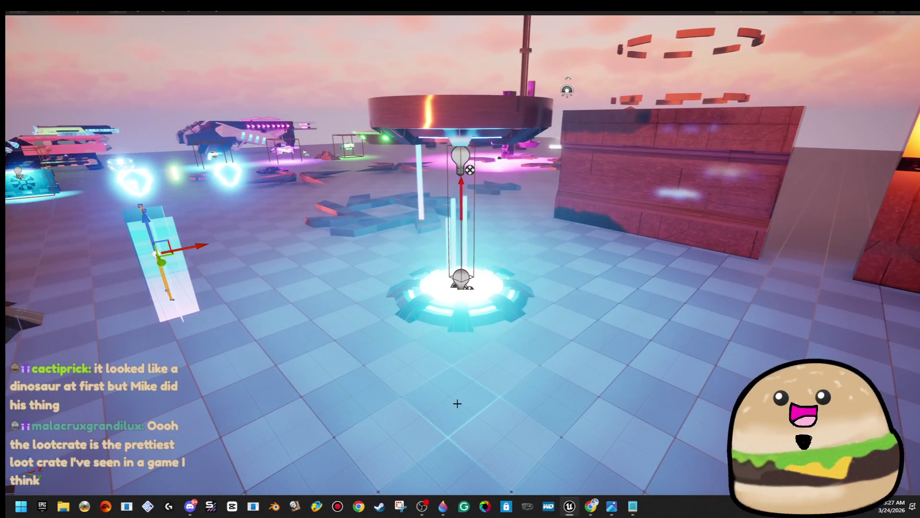
Play-test from the floor by the pad, walking right then forward toward the pillars.
{"action": "right_click", "coordinate": [460, 401]}
{"action": "left_click", "coordinate": [538, 394]}
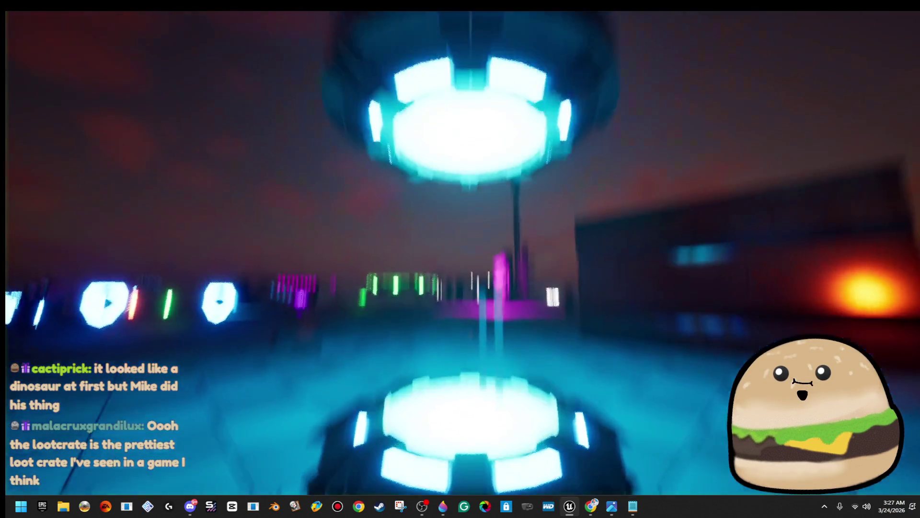
{"action": "key", "text": "d"}
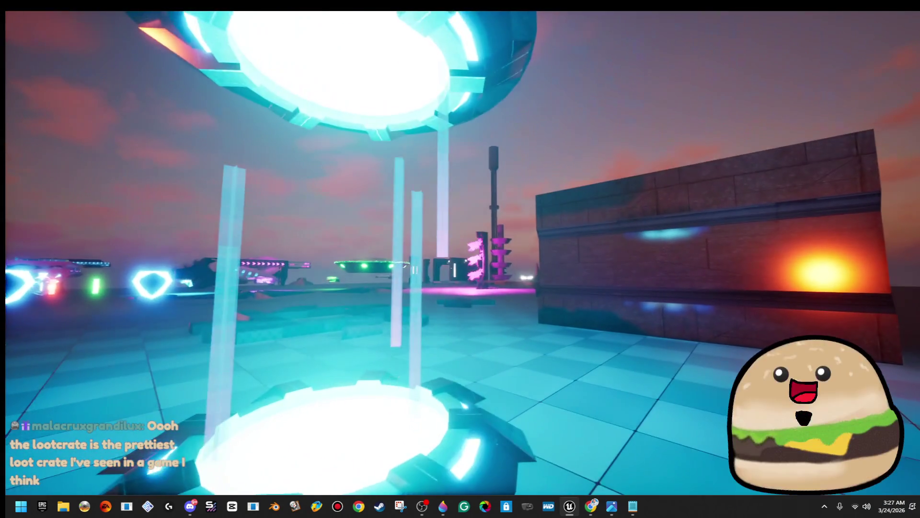
{"action": "key", "text": "w"}
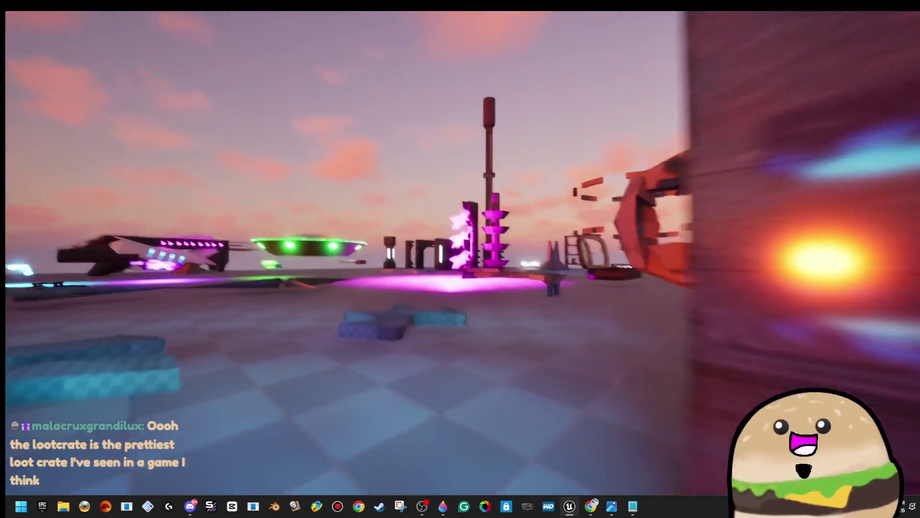
{"action": "key", "text": "w"}
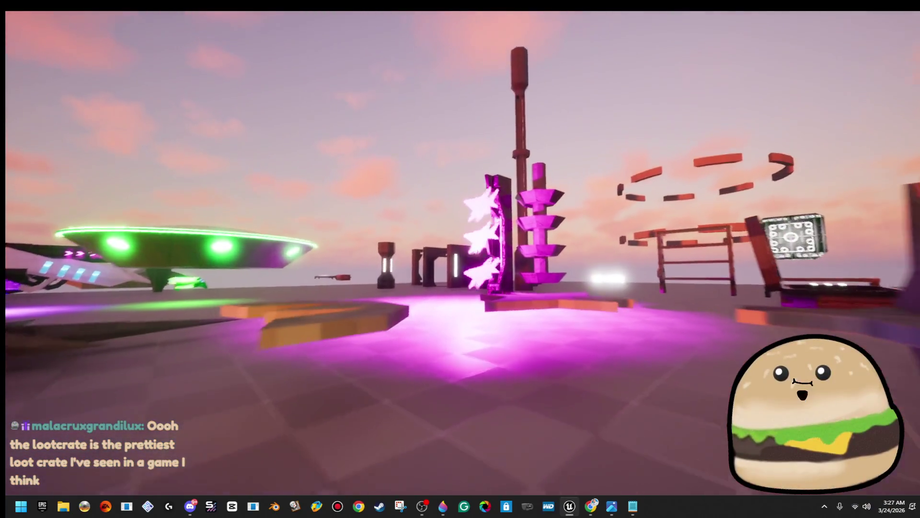
{"action": "key", "text": "w"}
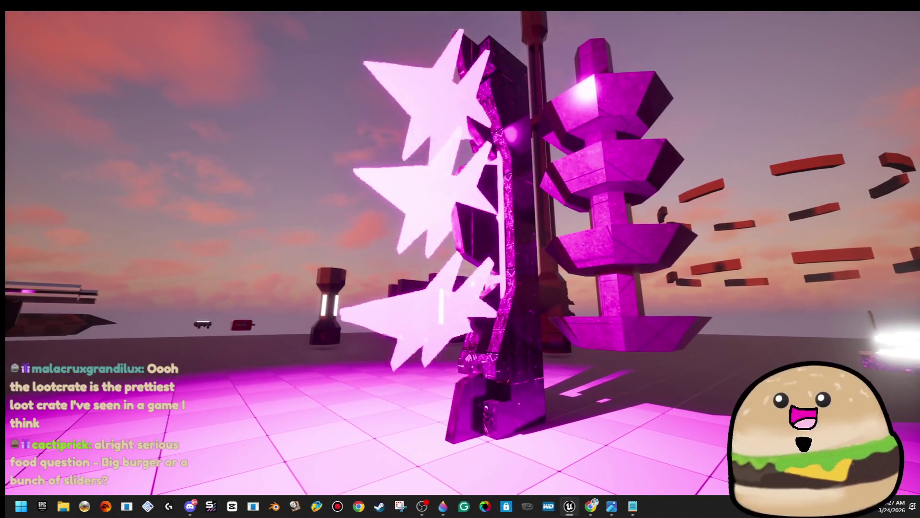
{"action": "key", "text": "Escape"}
Open the Pillar_violet_space_ship_actor blueprint for editing from the violet pillar.
{"action": "left_click_drag", "start_coordinate": [566, 387], "coordinate": [546, 336]}
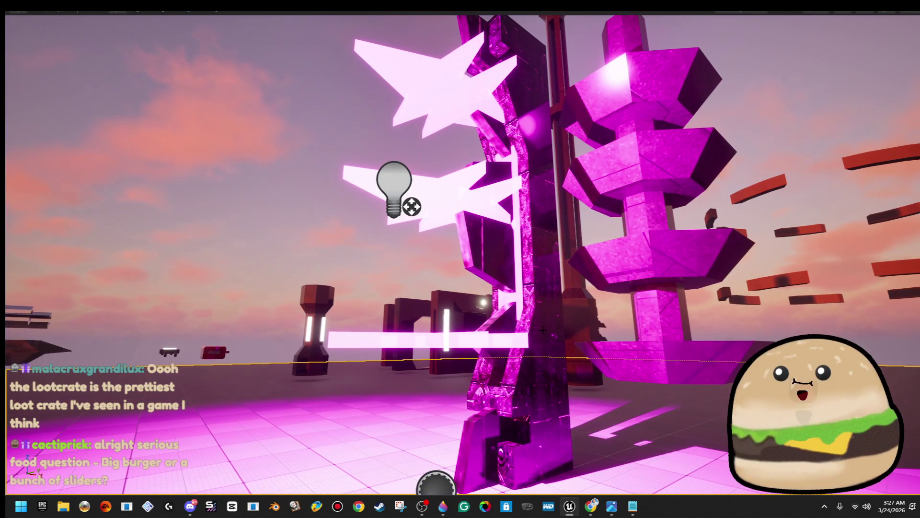
{"action": "right_click", "coordinate": [536, 309]}
{"action": "left_click", "coordinate": [618, 216]}
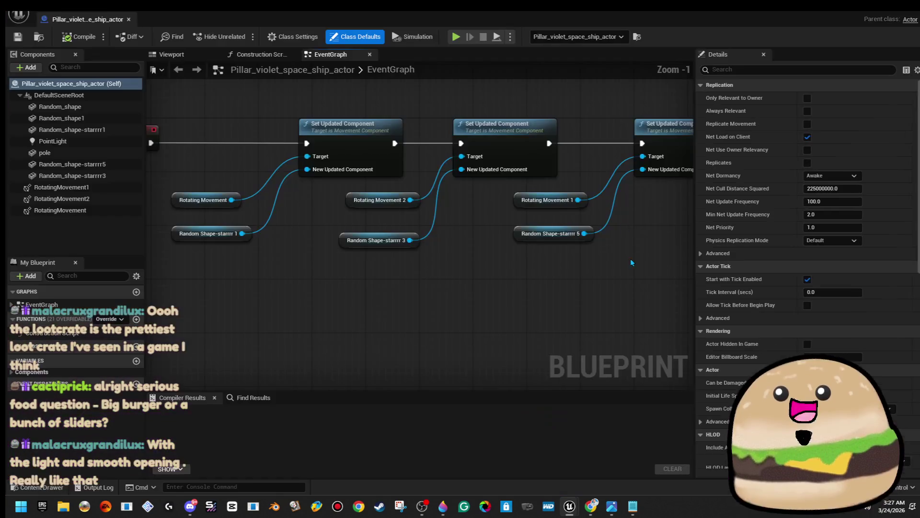
Break the Event BeginPlay exec link to the Set Updated Component chain and close the blueprint.
{"action": "scroll", "coordinate": [545, 235], "scroll_direction": "down", "scroll_amount": 3}
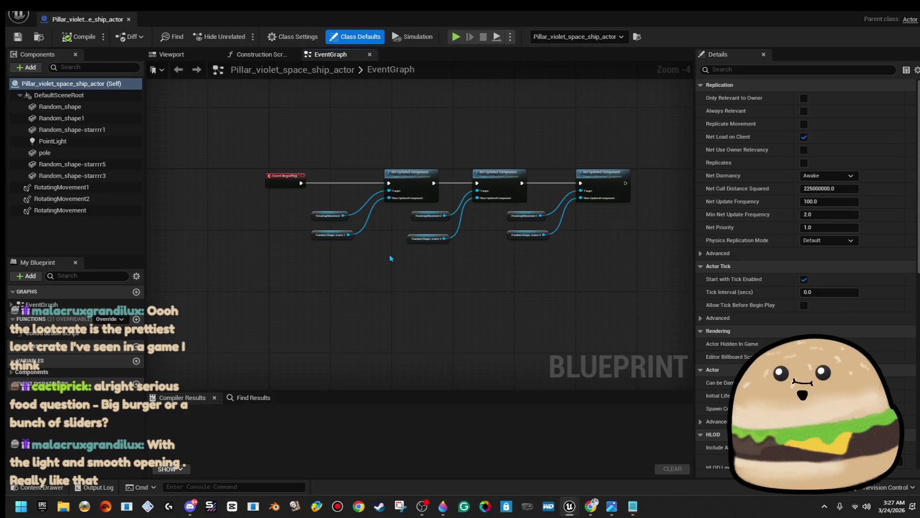
{"action": "right_click", "coordinate": [304, 186]}
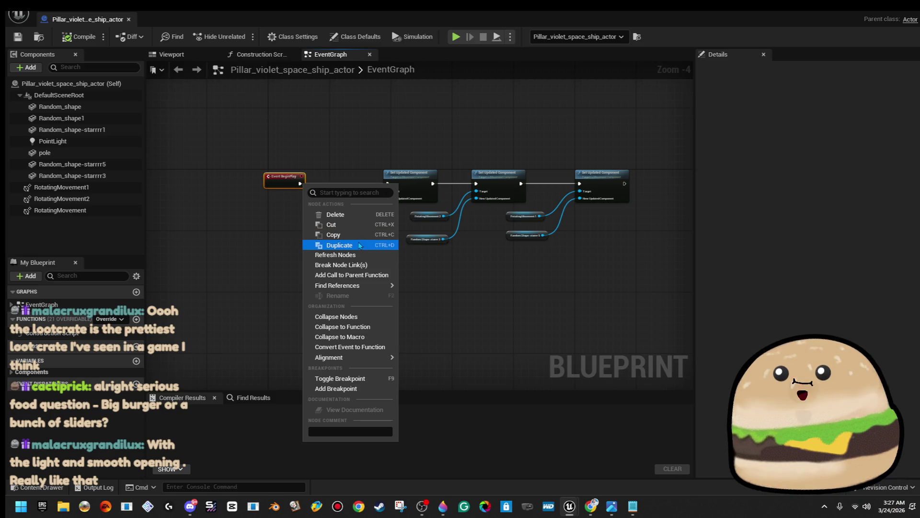
{"action": "left_click", "coordinate": [302, 181]}
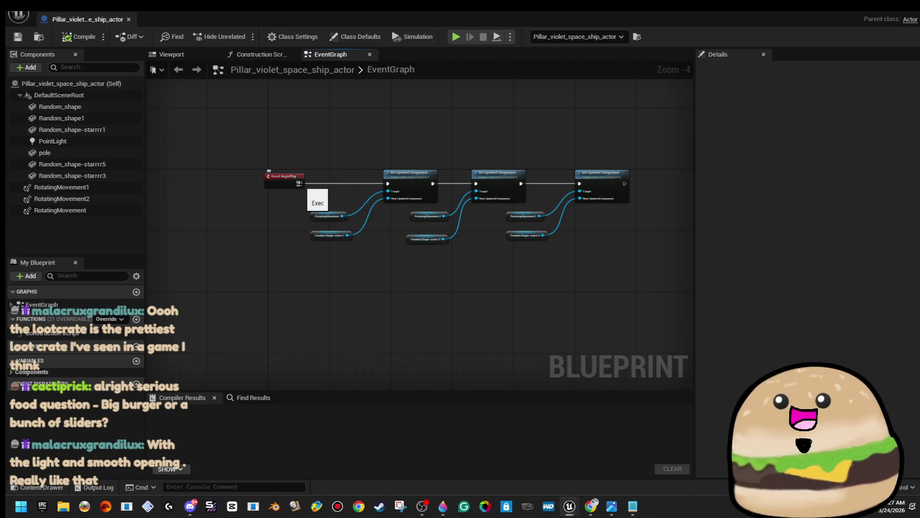
{"action": "right_click", "coordinate": [300, 183]}
{"action": "left_click", "coordinate": [332, 216]}
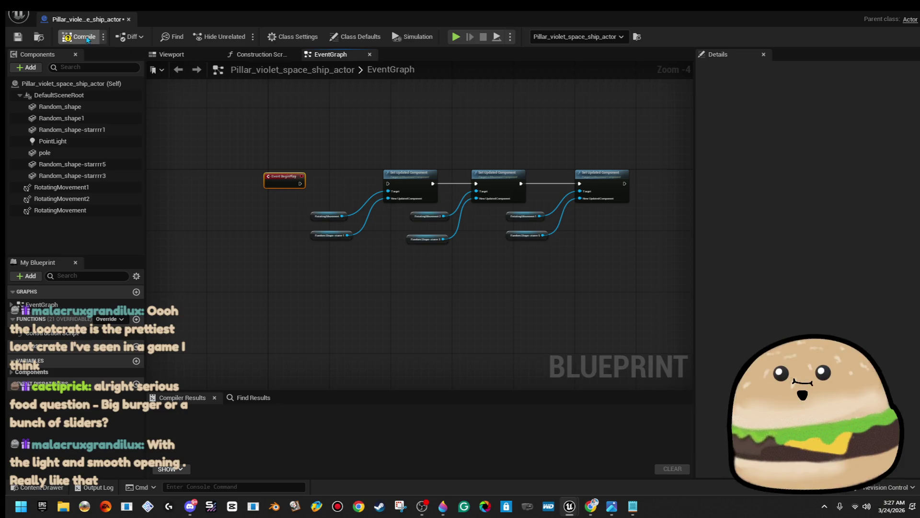
{"action": "left_click", "coordinate": [129, 20]}
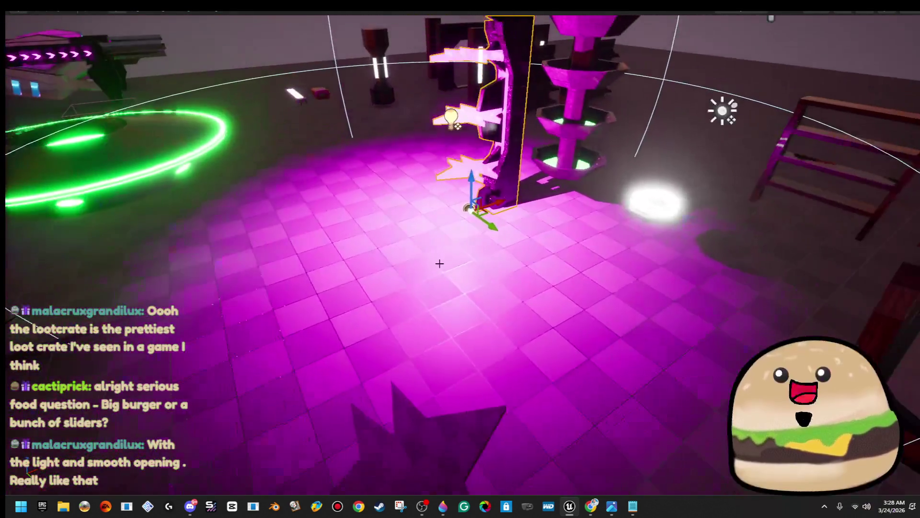
Fly back to an overview of the whole level and bring the Discord server window forward.
{"action": "right_click", "coordinate": [442, 175]}
{"action": "mouse_move", "coordinate": [442, 267]}
{"action": "mouse_move", "coordinate": [376, 255]}
{"action": "left_mouse_down"}
{"action": "mouse_move", "coordinate": [350, 288]}
{"action": "mouse_move", "coordinate": [197, 288]}
{"action": "mouse_move", "coordinate": [239, 288]}
{"action": "left_mouse_up"}
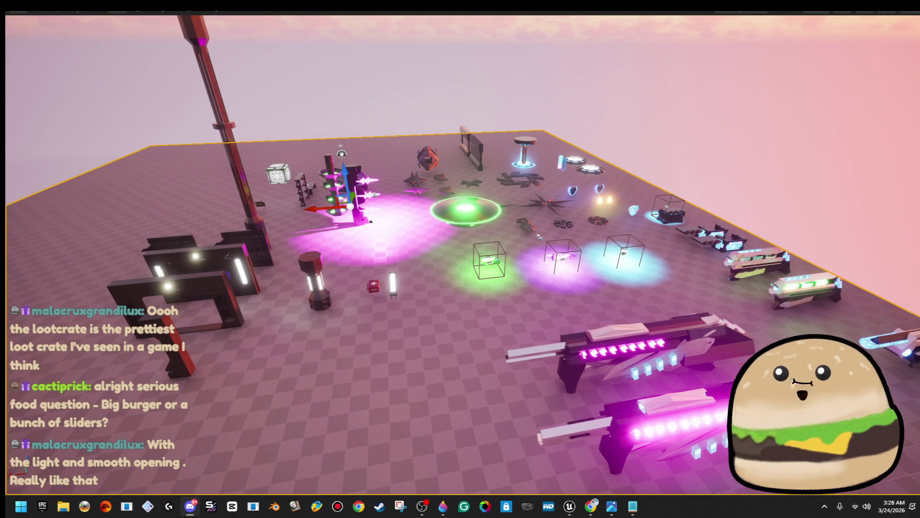
{"action": "key", "text": "alt+Tab"}
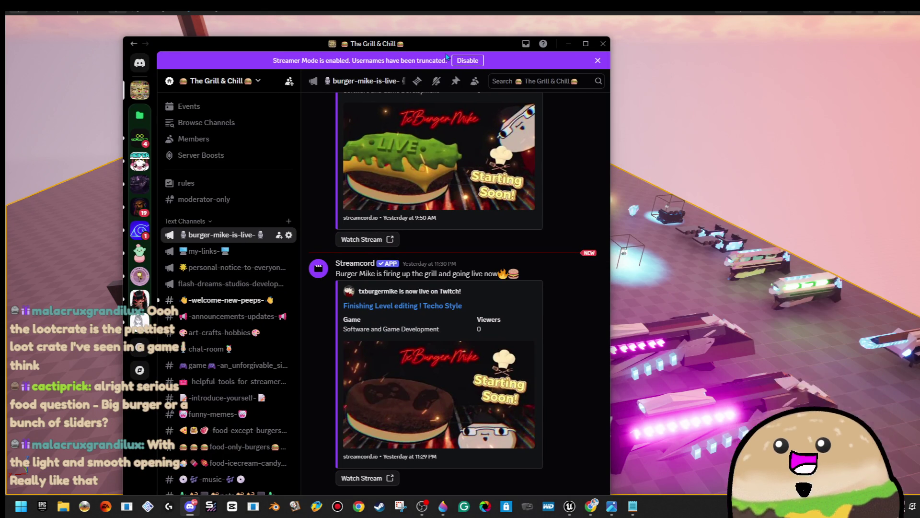
Maximize Discord and open the #food-only-burgers channel, scrolling up through its posts.
{"action": "double_click", "coordinate": [446, 46]}
{"action": "scroll", "coordinate": [115, 297], "scroll_direction": "down", "scroll_amount": 2}
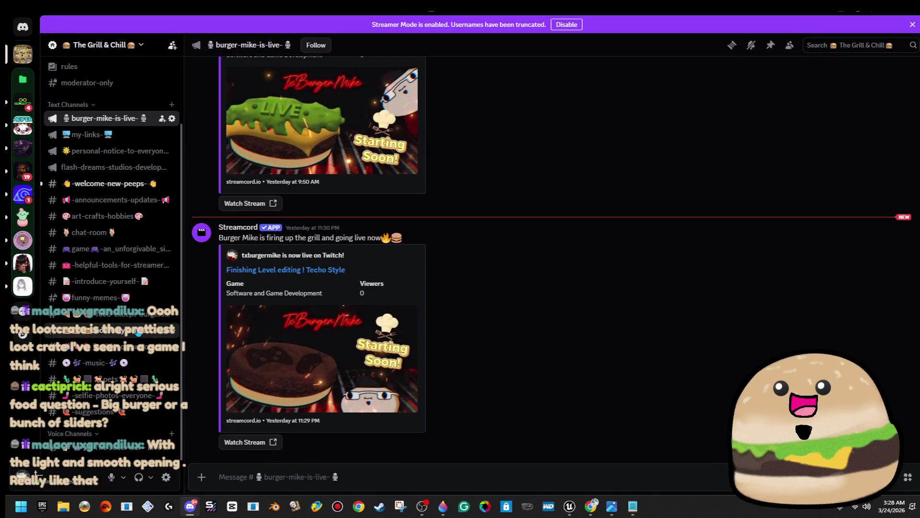
{"action": "left_click", "coordinate": [110, 329]}
{"action": "scroll", "coordinate": [386, 309], "scroll_direction": "up", "scroll_amount": 10}
{"action": "scroll", "coordinate": [387, 311], "scroll_direction": "up", "scroll_amount": 15}
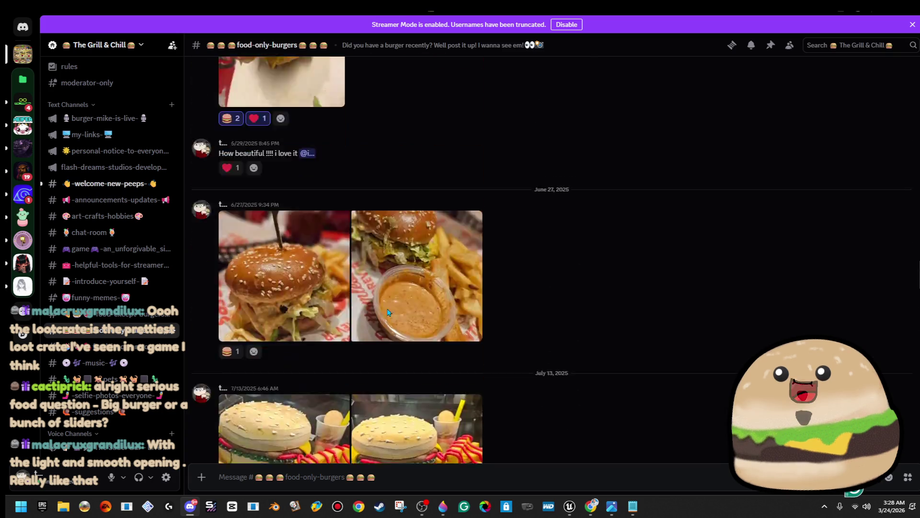
{"action": "scroll", "coordinate": [389, 310], "scroll_direction": "up", "scroll_amount": 15}
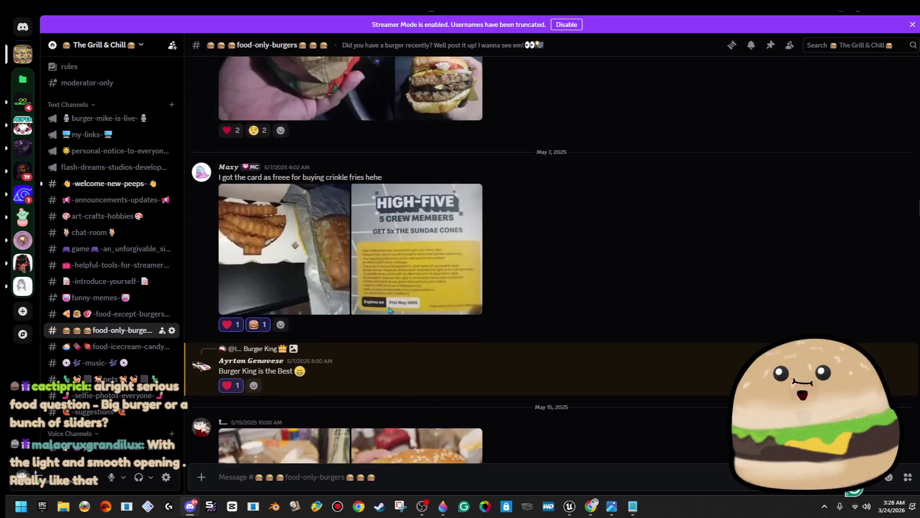
{"action": "scroll", "coordinate": [387, 307], "scroll_direction": "down", "scroll_amount": 6}
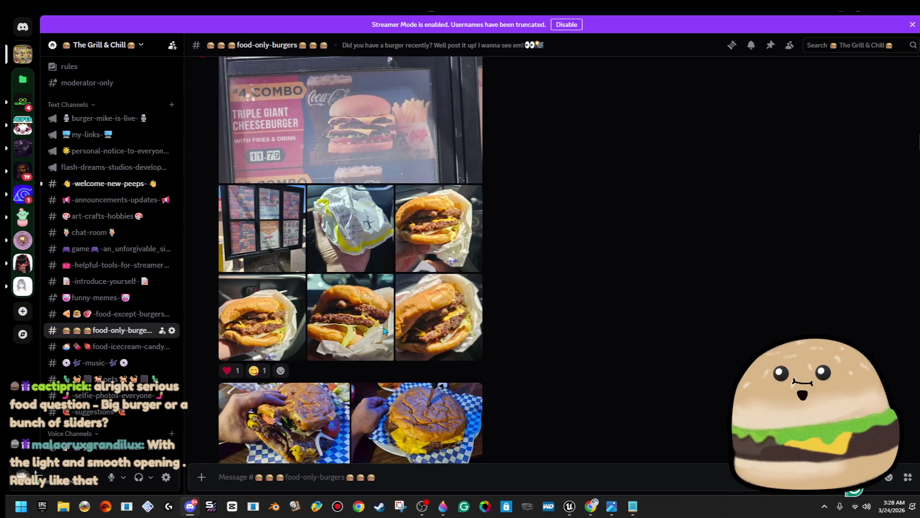
Page through four burger photos full size, then close the viewer.
{"action": "left_click", "coordinate": [316, 393]}
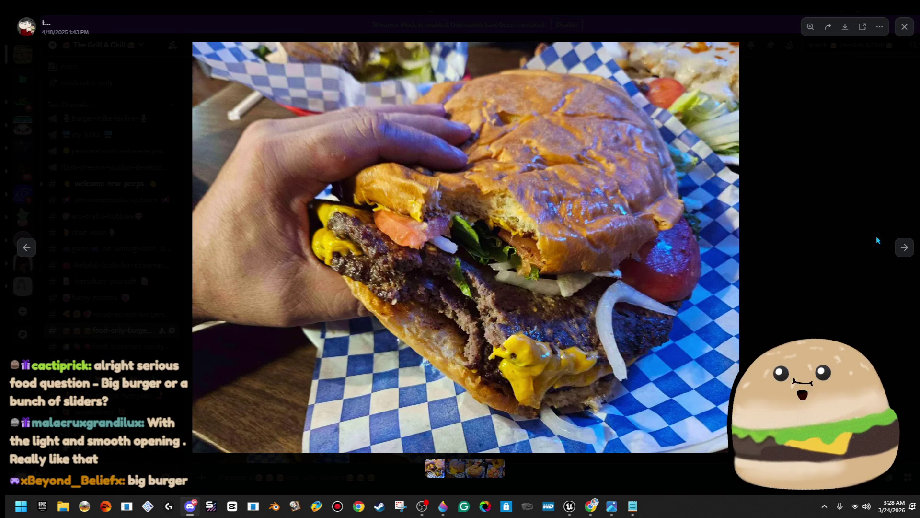
{"action": "left_click", "coordinate": [906, 249]}
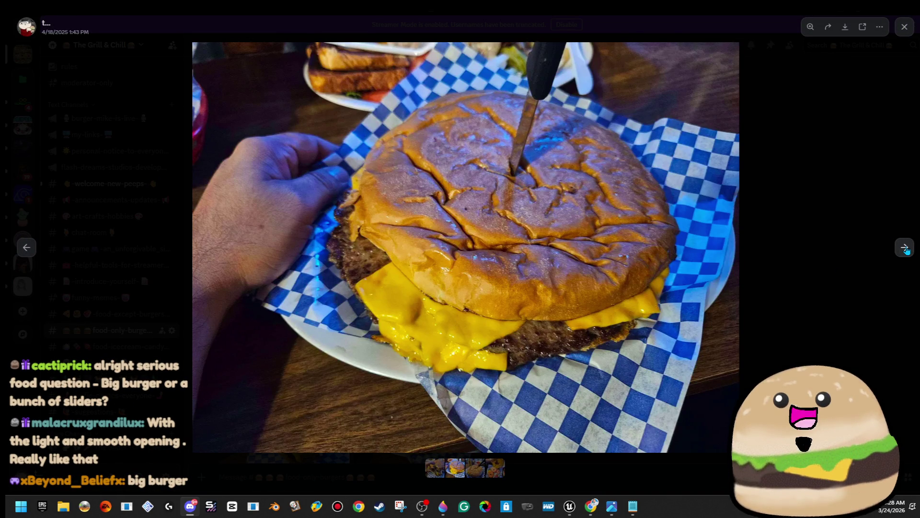
{"action": "left_click", "coordinate": [906, 248]}
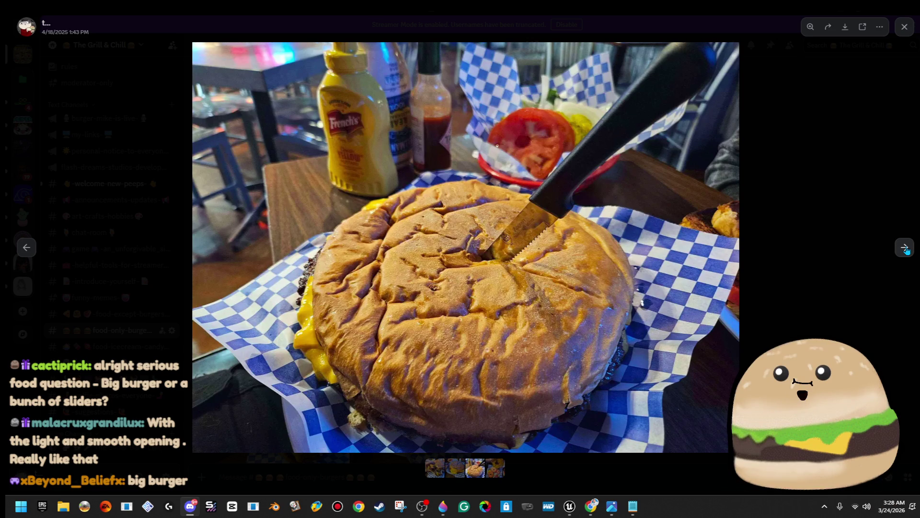
{"action": "left_click", "coordinate": [905, 248]}
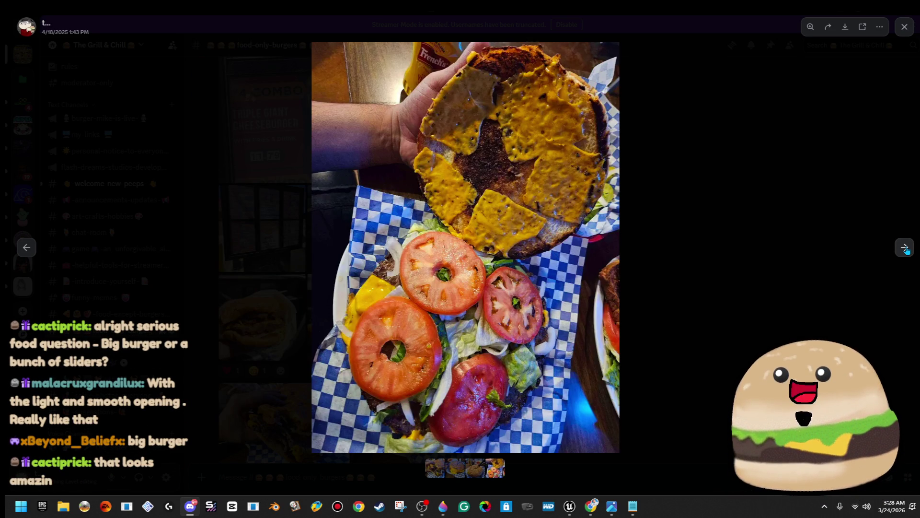
{"action": "left_click", "coordinate": [633, 119]}
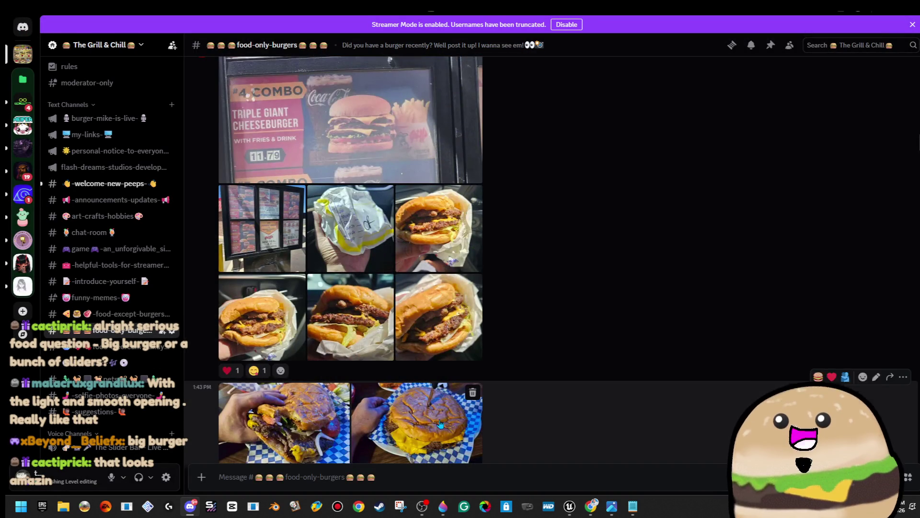
{"action": "scroll", "coordinate": [435, 425], "scroll_direction": "down", "scroll_amount": 4}
{"action": "left_click", "coordinate": [420, 324]}
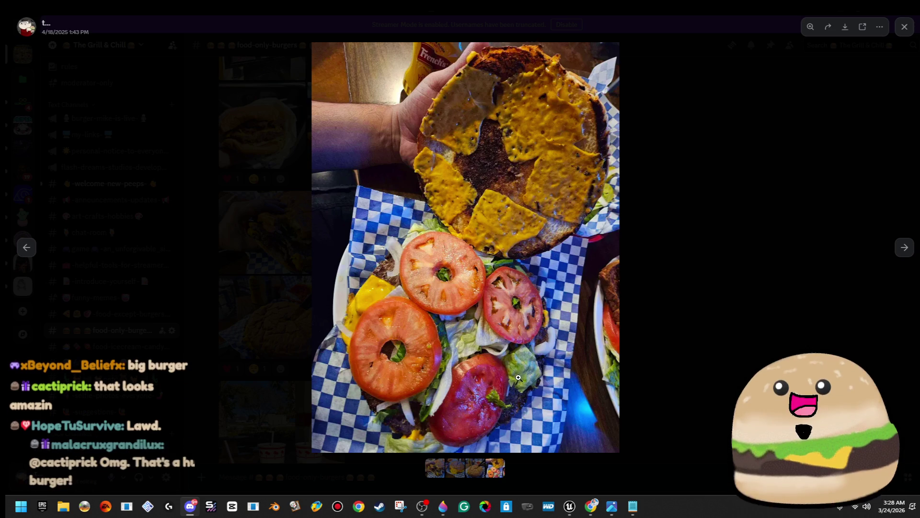
{"action": "left_click", "coordinate": [524, 369]}
{"action": "left_click", "coordinate": [724, 249]}
{"action": "left_click", "coordinate": [725, 249]}
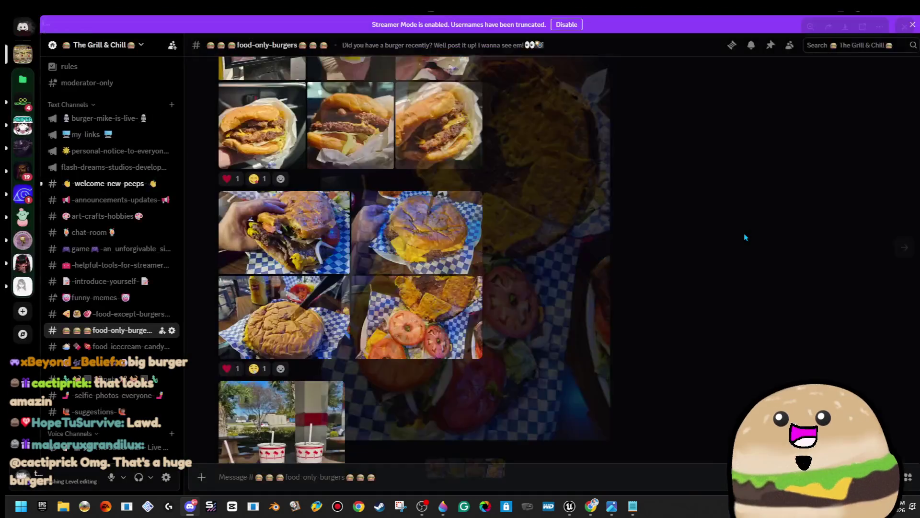
{"action": "scroll", "coordinate": [553, 249], "scroll_direction": "up", "scroll_amount": 10}
{"action": "scroll", "coordinate": [573, 259], "scroll_direction": "up", "scroll_amount": 6}
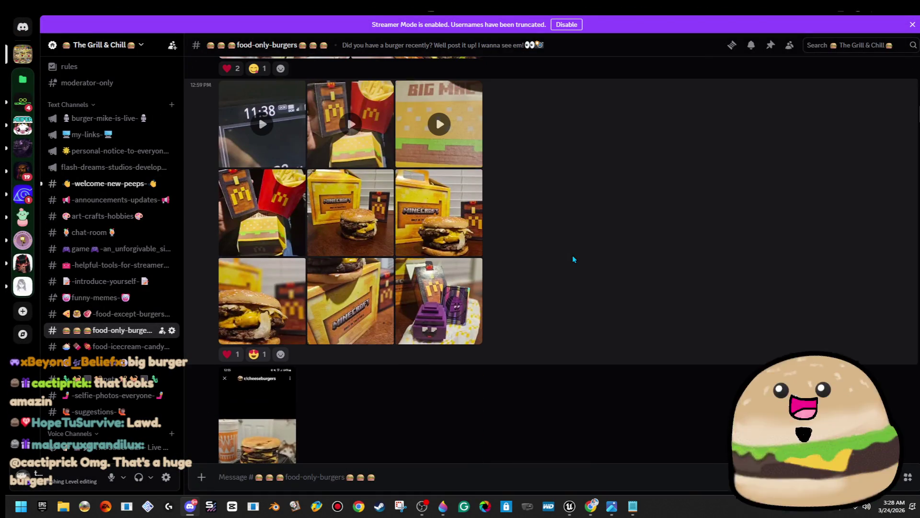
{"action": "scroll", "coordinate": [567, 267], "scroll_direction": "down", "scroll_amount": 2}
{"action": "left_click", "coordinate": [261, 367]}
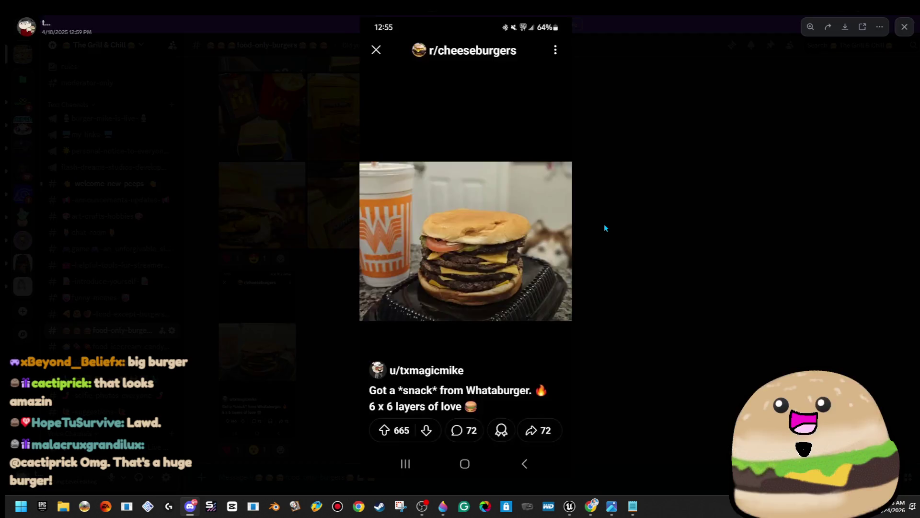
{"action": "left_click", "coordinate": [604, 228]}
{"action": "left_click", "coordinate": [261, 370]}
{"action": "left_click", "coordinate": [495, 274]}
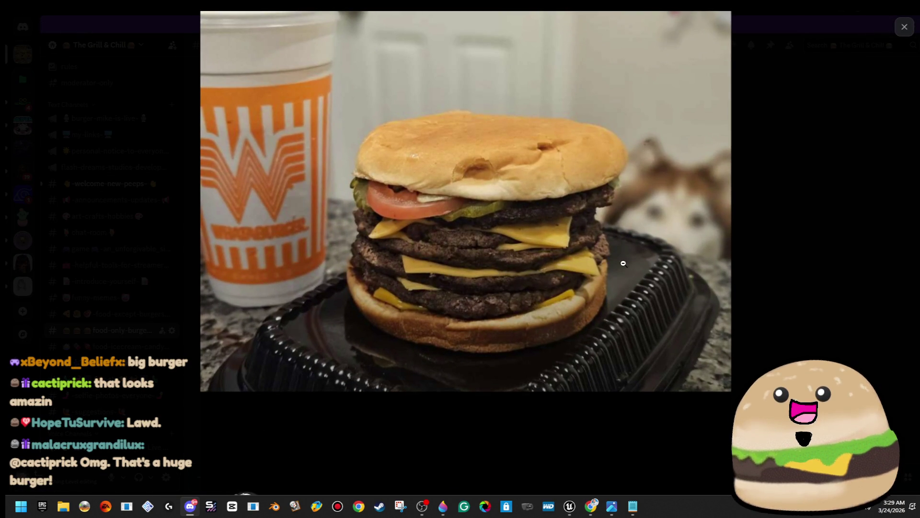
{"action": "left_click", "coordinate": [738, 177]}
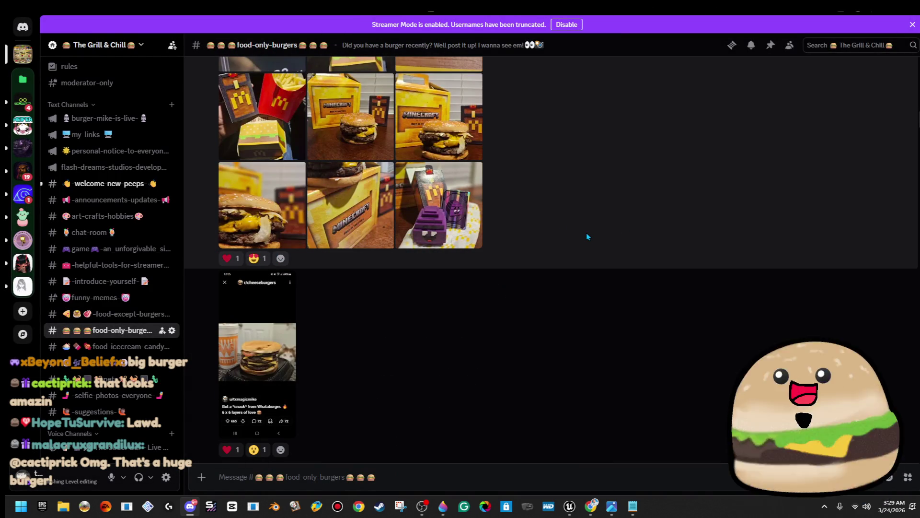
{"action": "left_click", "coordinate": [447, 145]}
{"action": "left_click", "coordinate": [502, 307]}
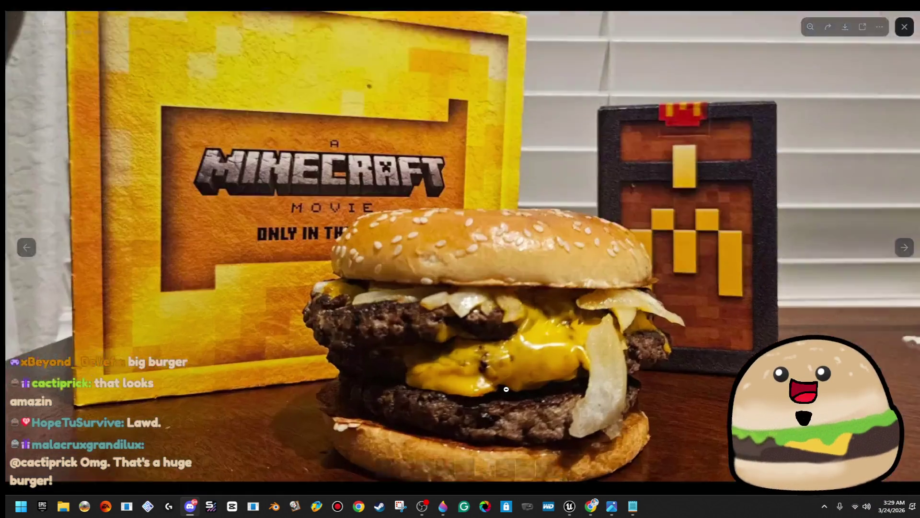
{"action": "scroll", "coordinate": [567, 384], "scroll_direction": "down", "scroll_amount": 1}
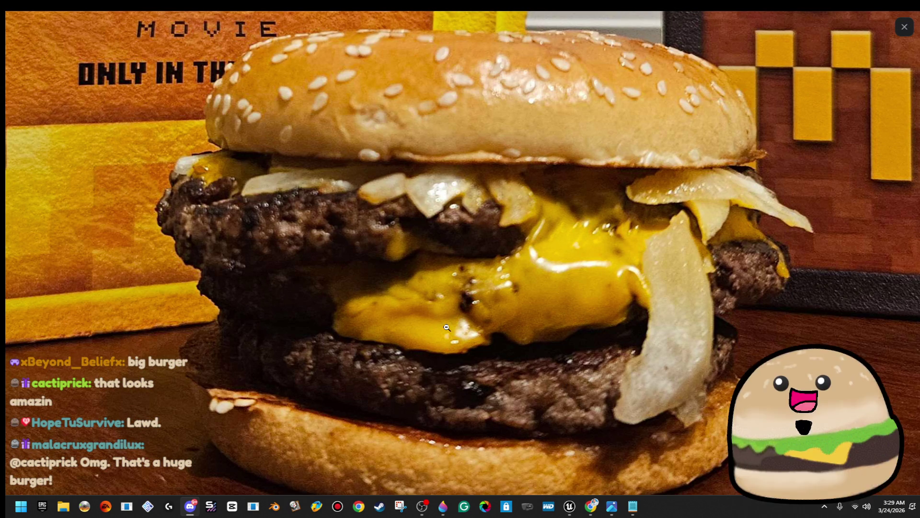
{"action": "left_click", "coordinate": [565, 293]}
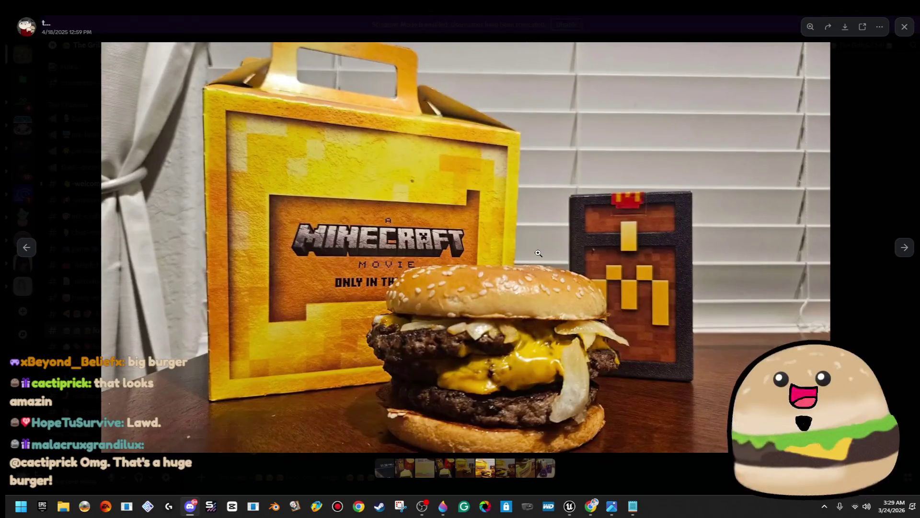
{"action": "left_click", "coordinate": [553, 252]}
{"action": "left_click", "coordinate": [553, 253]}
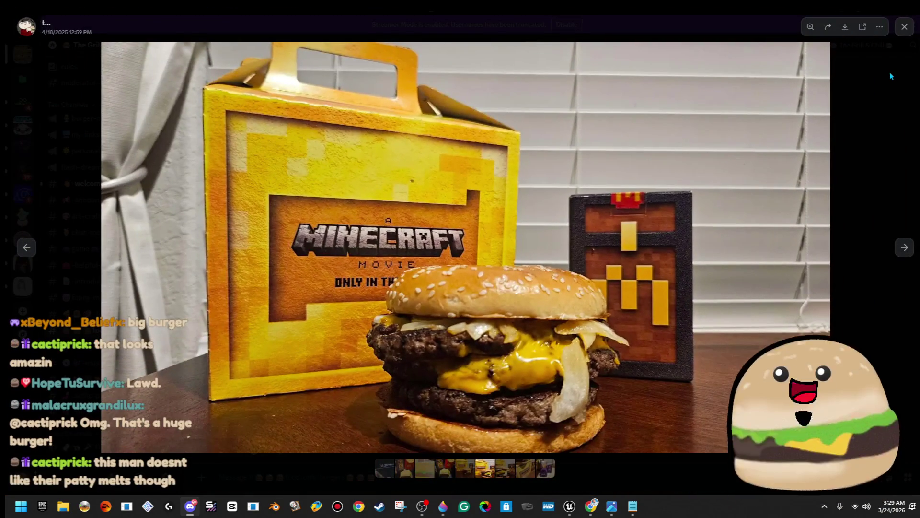
{"action": "left_click", "coordinate": [904, 210]}
{"action": "scroll", "coordinate": [389, 272], "scroll_direction": "up", "scroll_amount": 9}
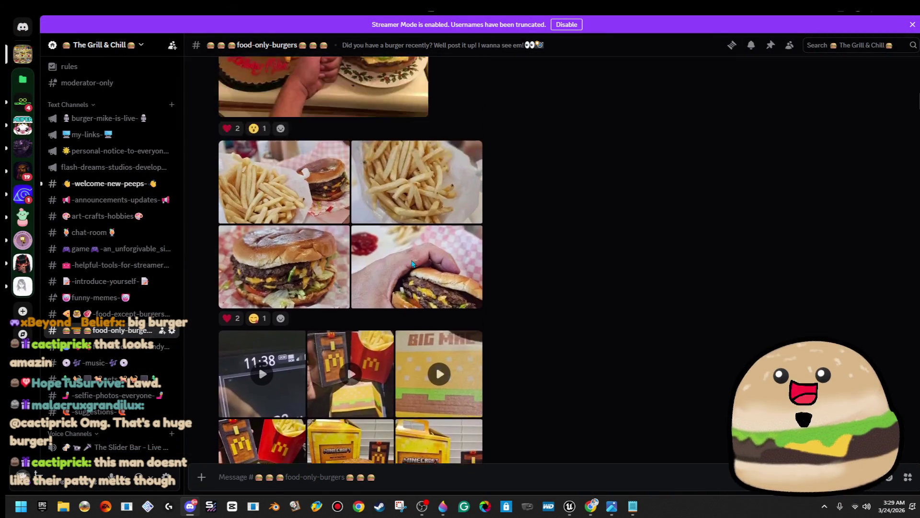
{"action": "scroll", "coordinate": [448, 358], "scroll_direction": "up", "scroll_amount": 3}
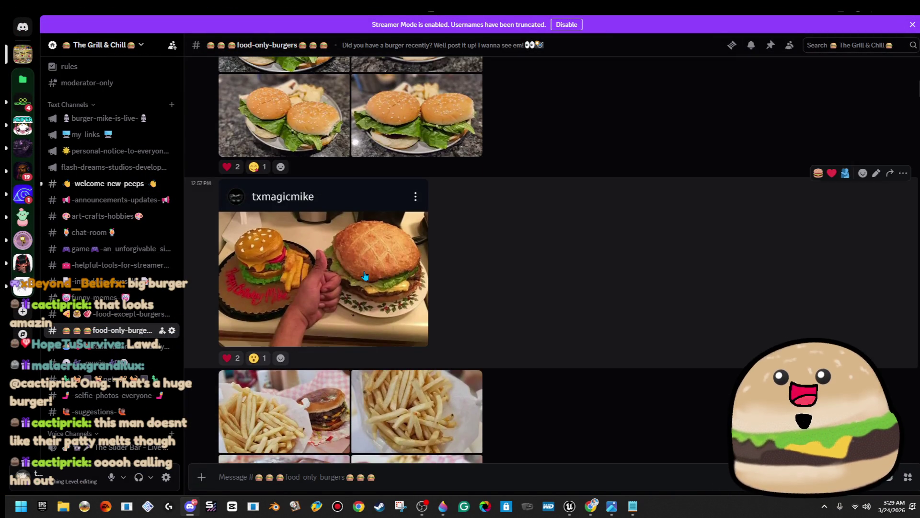
{"action": "left_click", "coordinate": [365, 298]}
{"action": "left_click", "coordinate": [527, 254]}
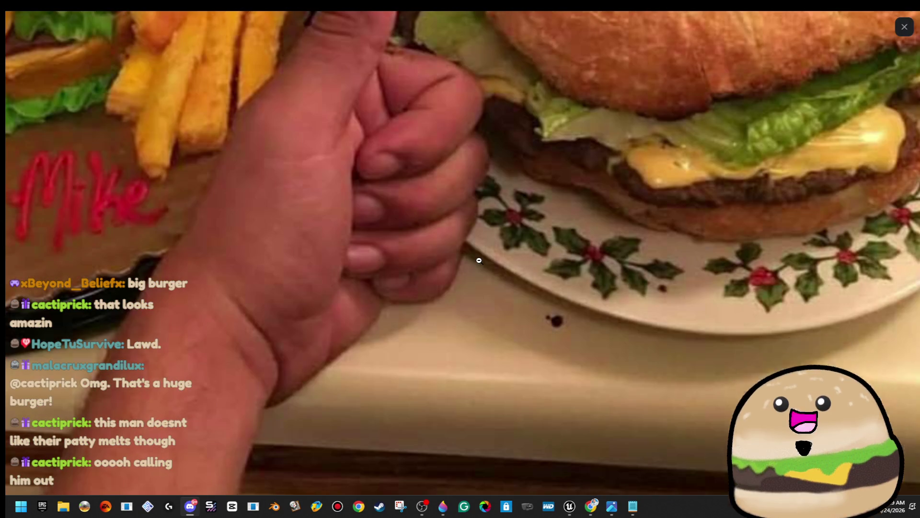
{"action": "left_click", "coordinate": [478, 260]}
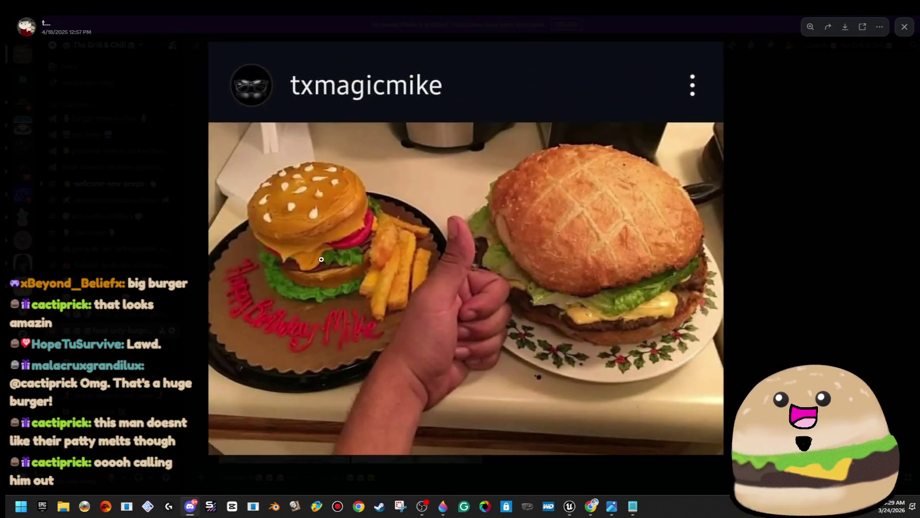
{"action": "left_click", "coordinate": [281, 261]}
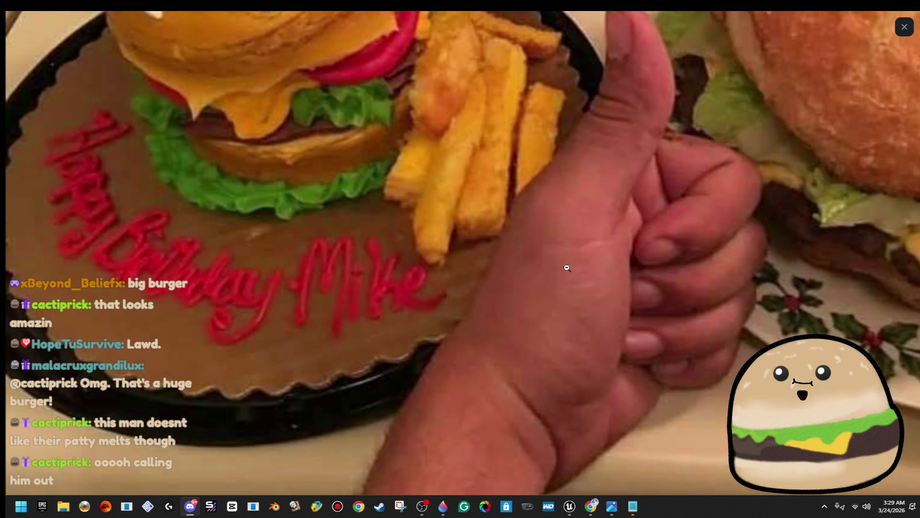
{"action": "left_click", "coordinate": [567, 267]}
{"action": "left_click", "coordinate": [687, 240]}
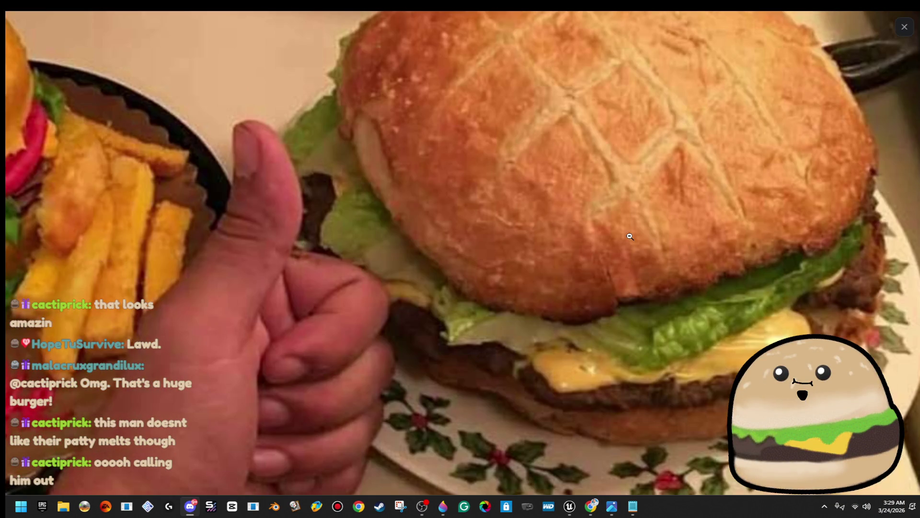
{"action": "left_click", "coordinate": [691, 243]}
{"action": "left_click", "coordinate": [838, 196]}
{"action": "scroll", "coordinate": [527, 209], "scroll_direction": "up", "scroll_amount": 10}
{"action": "scroll", "coordinate": [536, 221], "scroll_direction": "up", "scroll_amount": 2}
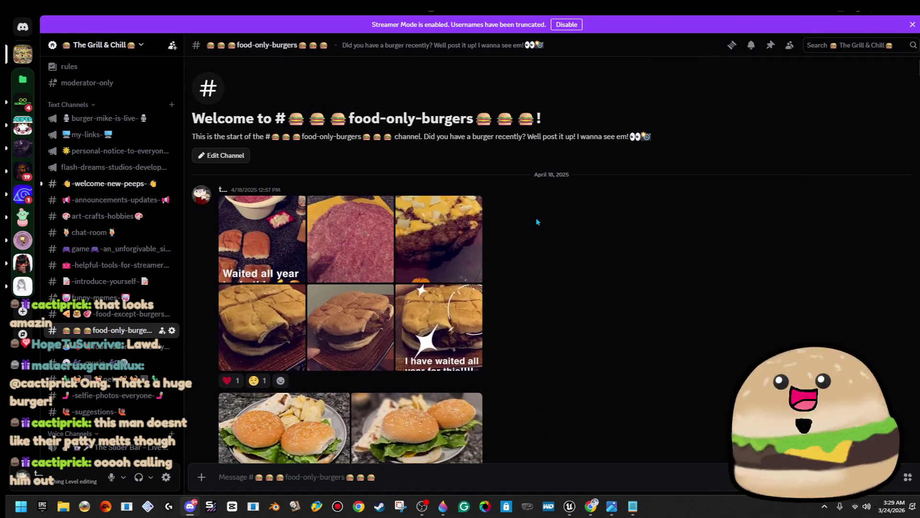
{"action": "scroll", "coordinate": [554, 247], "scroll_direction": "down", "scroll_amount": 15}
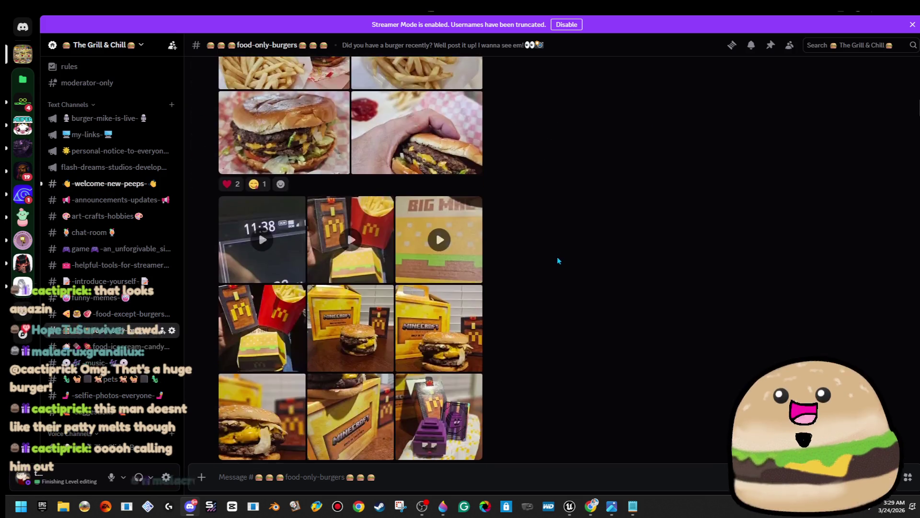
{"action": "scroll", "coordinate": [560, 264], "scroll_direction": "down", "scroll_amount": 10}
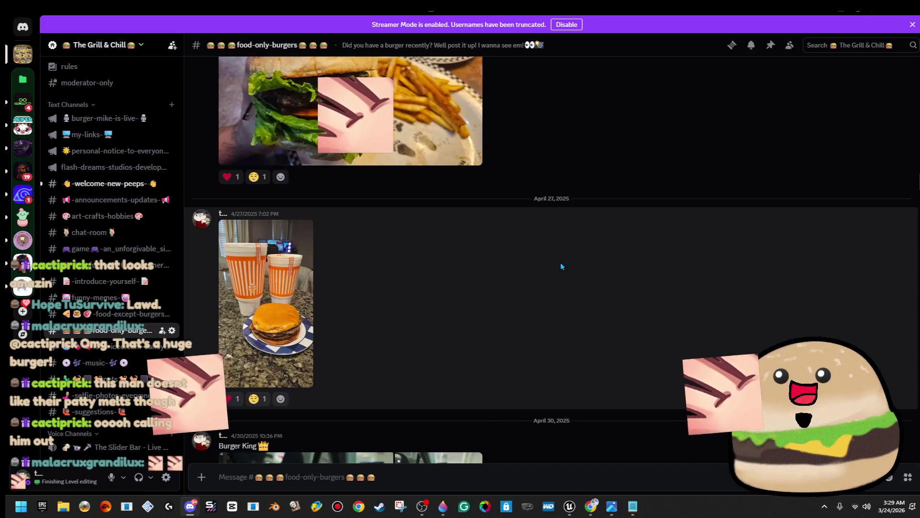
{"action": "scroll", "coordinate": [561, 263], "scroll_direction": "down", "scroll_amount": 12}
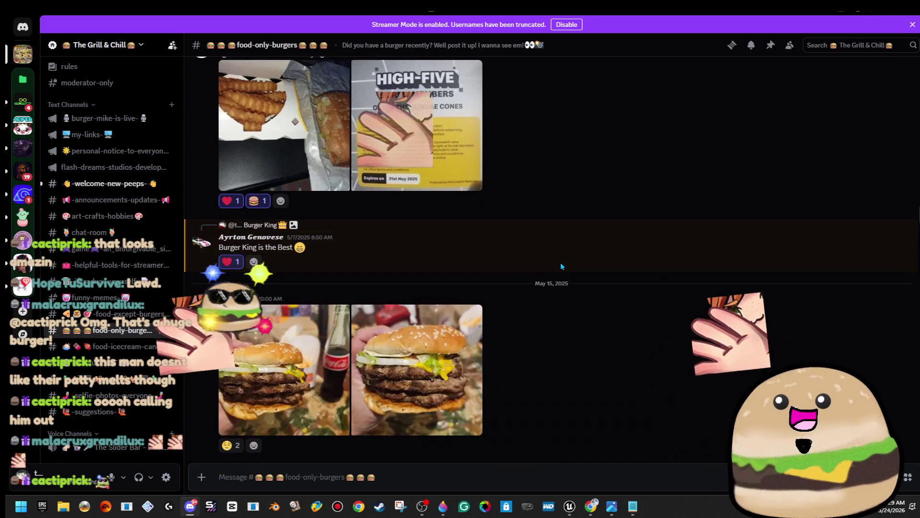
{"action": "scroll", "coordinate": [560, 265], "scroll_direction": "down", "scroll_amount": 12}
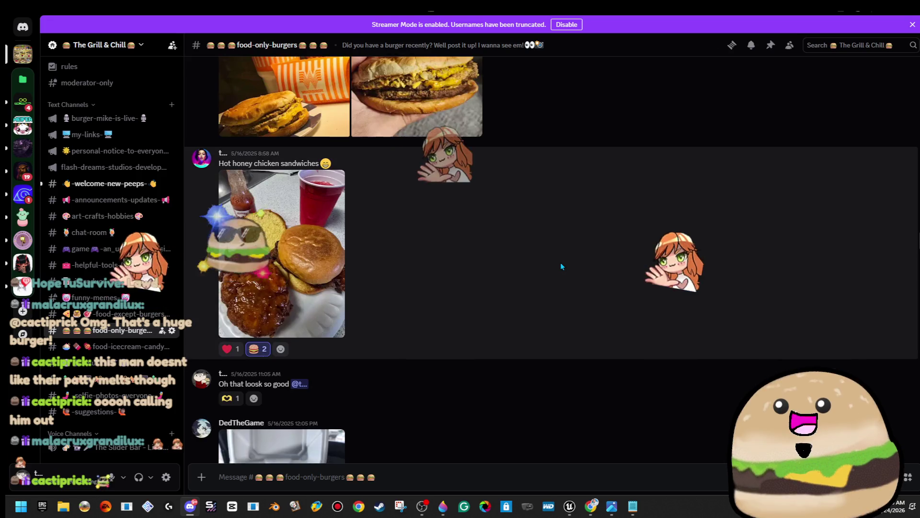
{"action": "scroll", "coordinate": [561, 266], "scroll_direction": "down", "scroll_amount": 10}
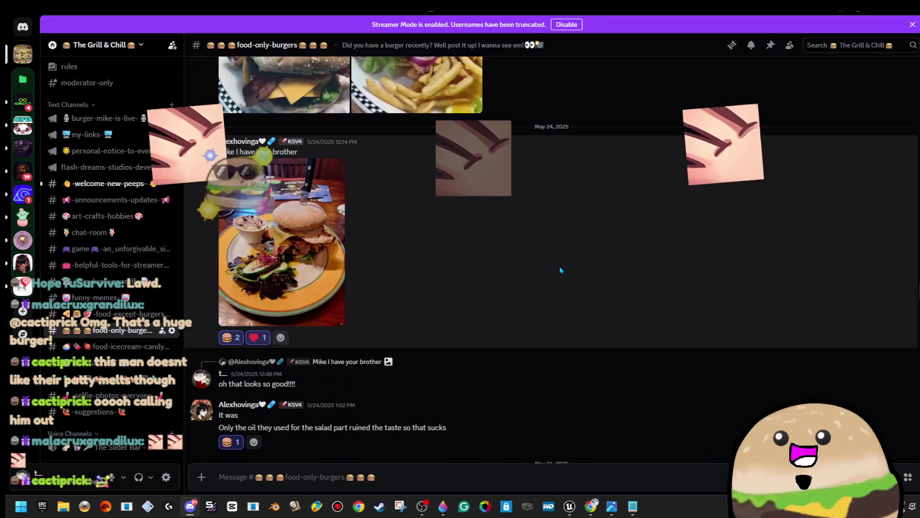
{"action": "scroll", "coordinate": [560, 273], "scroll_direction": "down", "scroll_amount": 10}
{"action": "scroll", "coordinate": [559, 273], "scroll_direction": "down", "scroll_amount": 7}
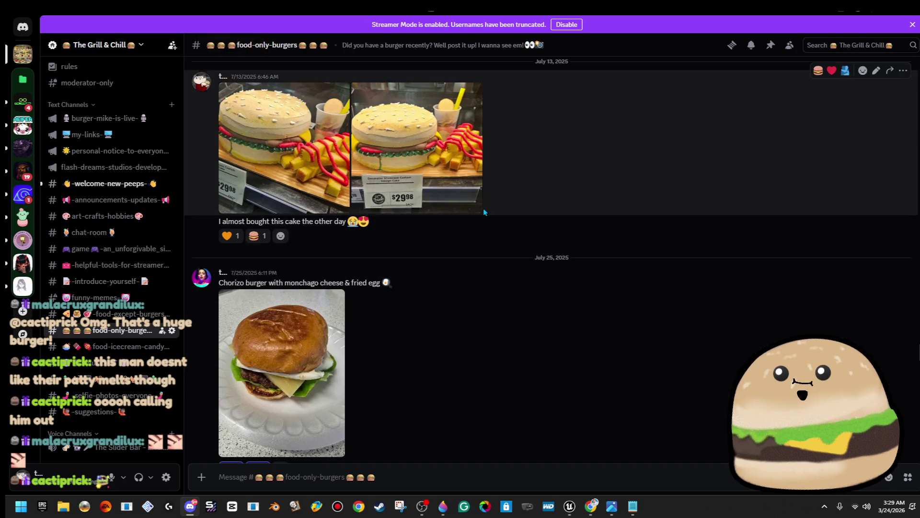
{"action": "left_click", "coordinate": [439, 150]}
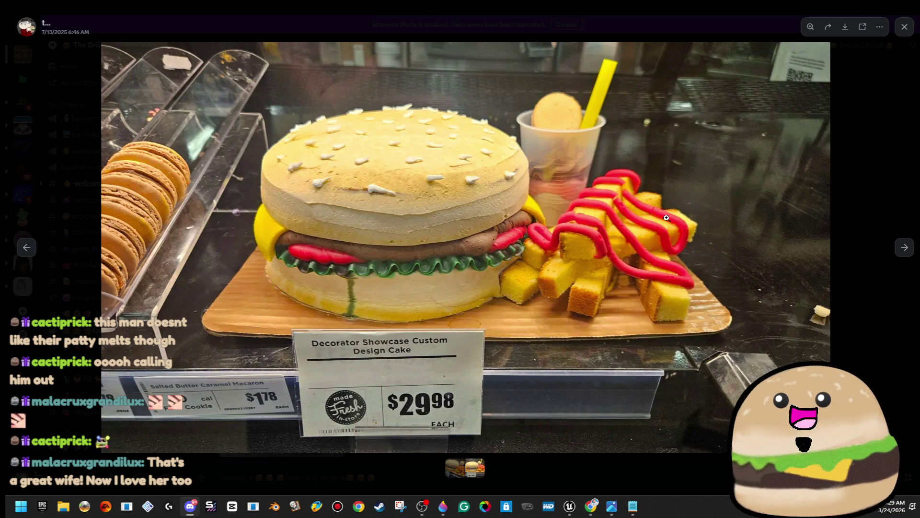
{"action": "left_click", "coordinate": [744, 198]}
{"action": "left_click", "coordinate": [744, 199]}
{"action": "left_click", "coordinate": [892, 63]}
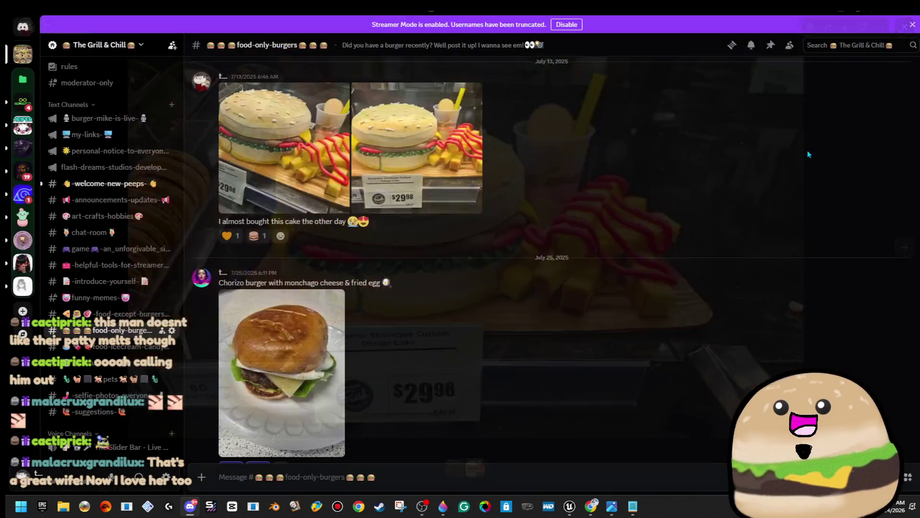
{"action": "scroll", "coordinate": [414, 281], "scroll_direction": "down", "scroll_amount": 5}
{"action": "scroll", "coordinate": [476, 289], "scroll_direction": "down", "scroll_amount": 4}
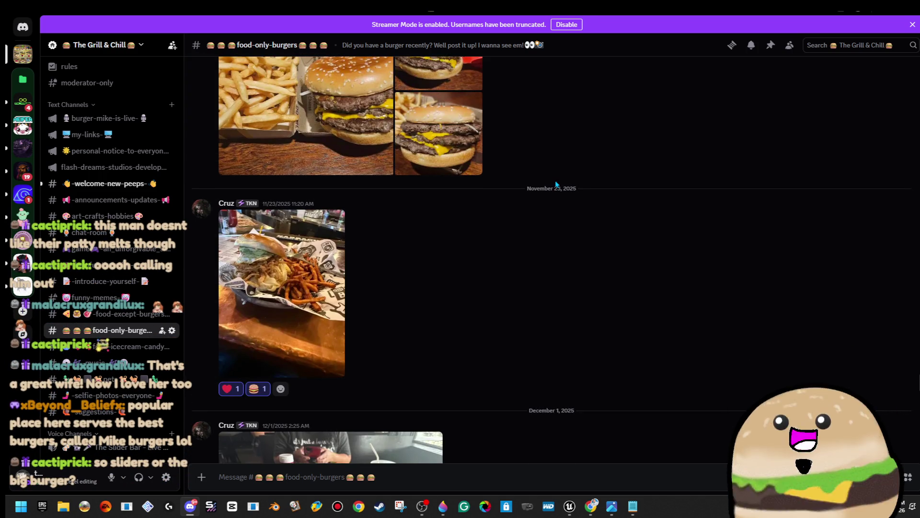
{"action": "scroll", "coordinate": [556, 182], "scroll_direction": "down", "scroll_amount": 5}
{"action": "scroll", "coordinate": [379, 259], "scroll_direction": "down", "scroll_amount": 10}
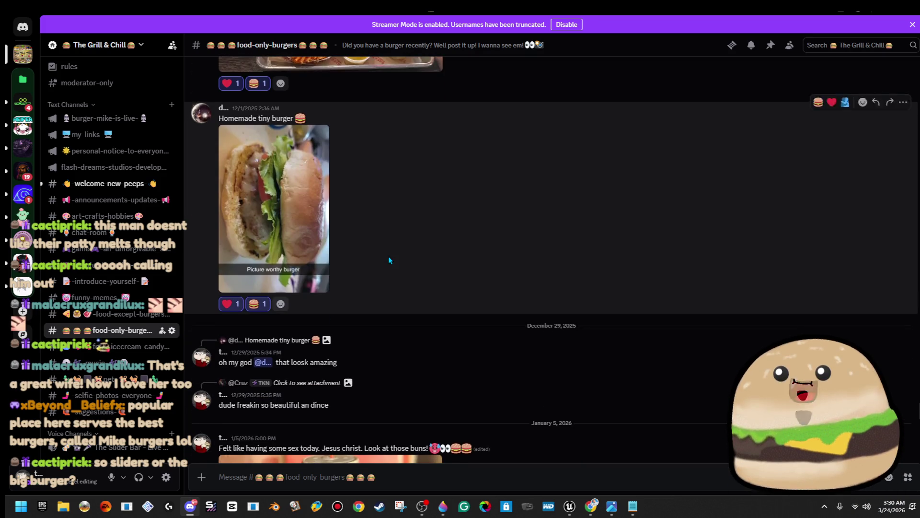
{"action": "scroll", "coordinate": [402, 258], "scroll_direction": "down", "scroll_amount": 2}
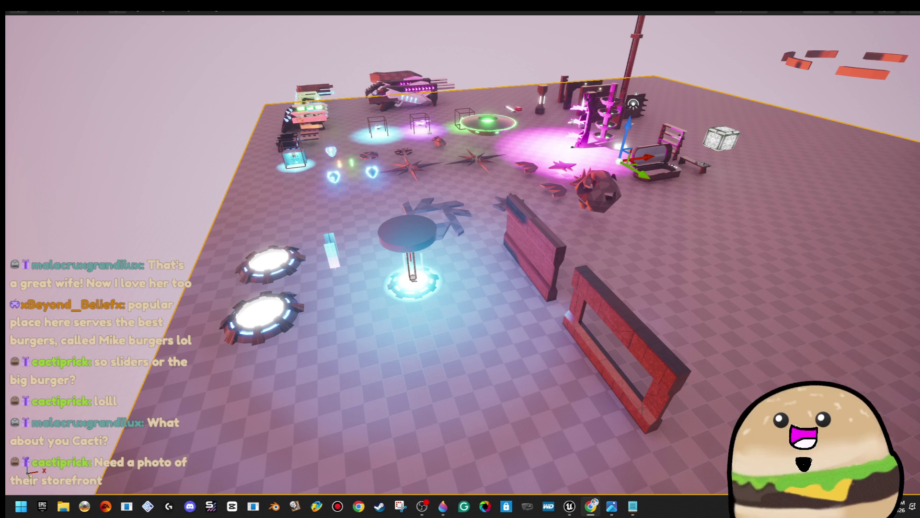
Zoom and turn the level view toward the ships and landing pads.
{"action": "scroll", "coordinate": [460, 254], "scroll_direction": "up", "scroll_amount": 5}
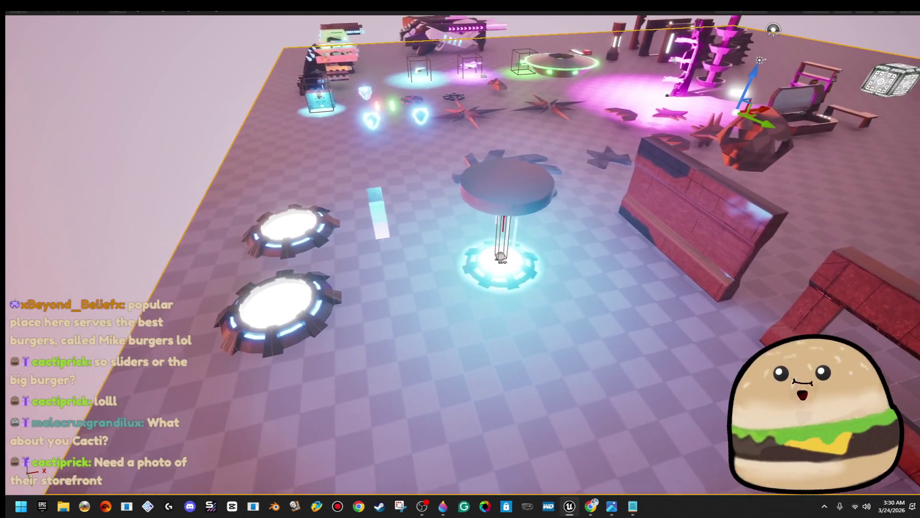
{"action": "scroll", "coordinate": [460, 254], "scroll_direction": "up", "scroll_amount": 5}
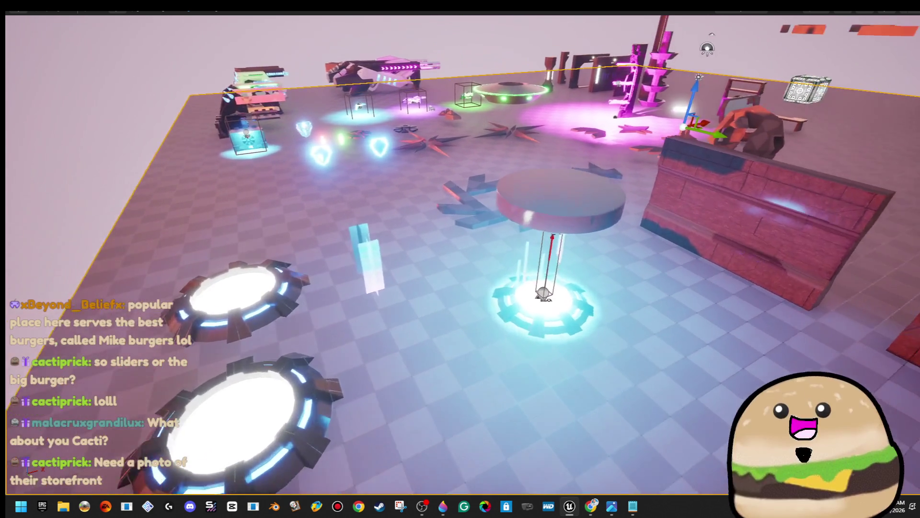
{"action": "scroll", "coordinate": [461, 254], "scroll_direction": "up", "scroll_amount": 5}
{"action": "scroll", "coordinate": [460, 254], "scroll_direction": "up", "scroll_amount": 5}
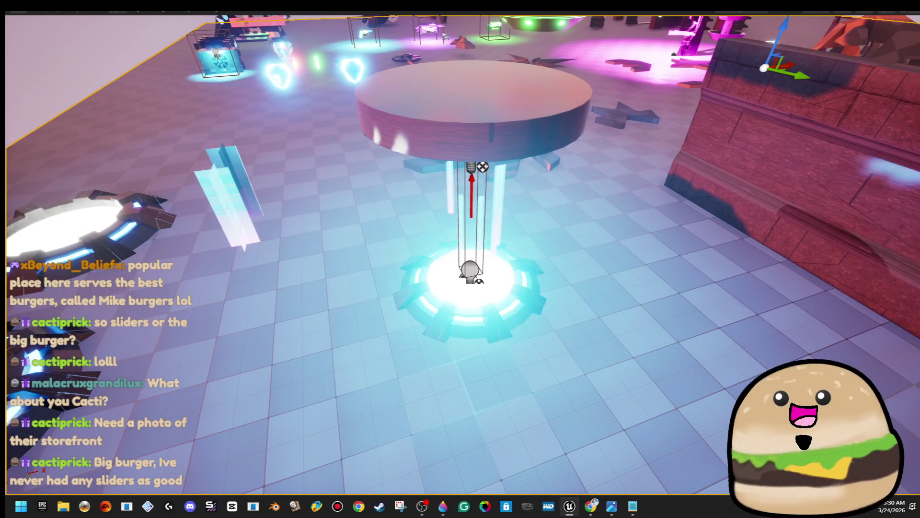
{"action": "scroll", "coordinate": [460, 254], "scroll_direction": "up", "scroll_amount": 3}
{"action": "scroll", "coordinate": [460, 259], "scroll_direction": "down", "scroll_amount": 3}
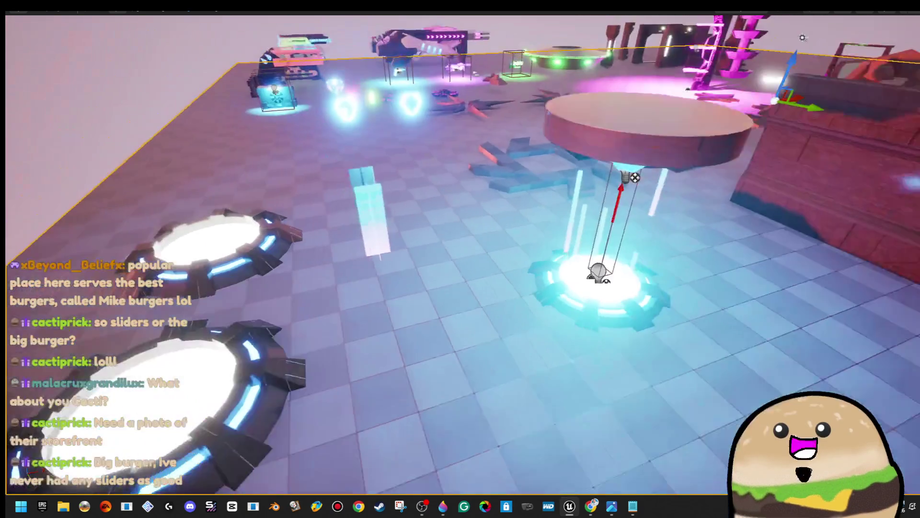
{"action": "scroll", "coordinate": [460, 259], "scroll_direction": "up", "scroll_amount": 5}
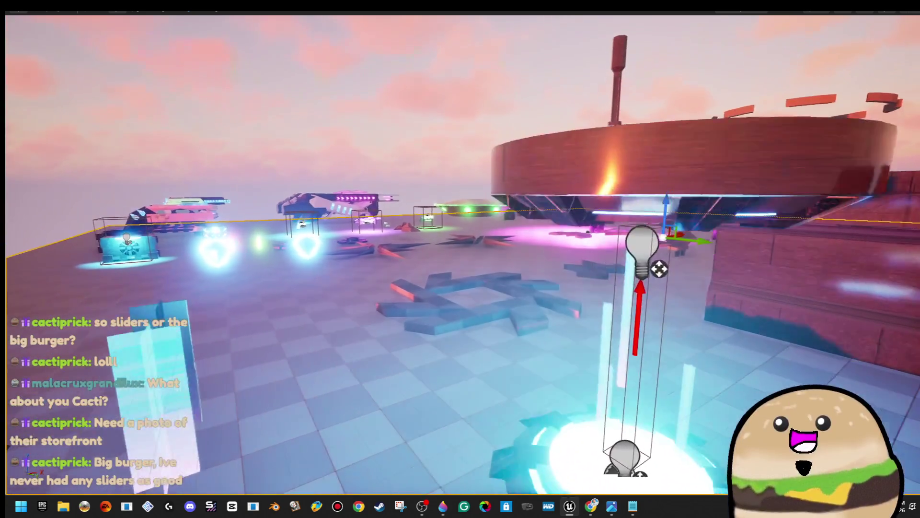
{"action": "mouse_move", "coordinate": [460, 259]}
{"action": "left_mouse_down"}
{"action": "mouse_move", "coordinate": [335, 258]}
{"action": "mouse_move", "coordinate": [326, 278]}
{"action": "mouse_move", "coordinate": [331, 345]}
{"action": "mouse_move", "coordinate": [388, 326]}
{"action": "mouse_move", "coordinate": [439, 293]}
{"action": "left_mouse_up"}
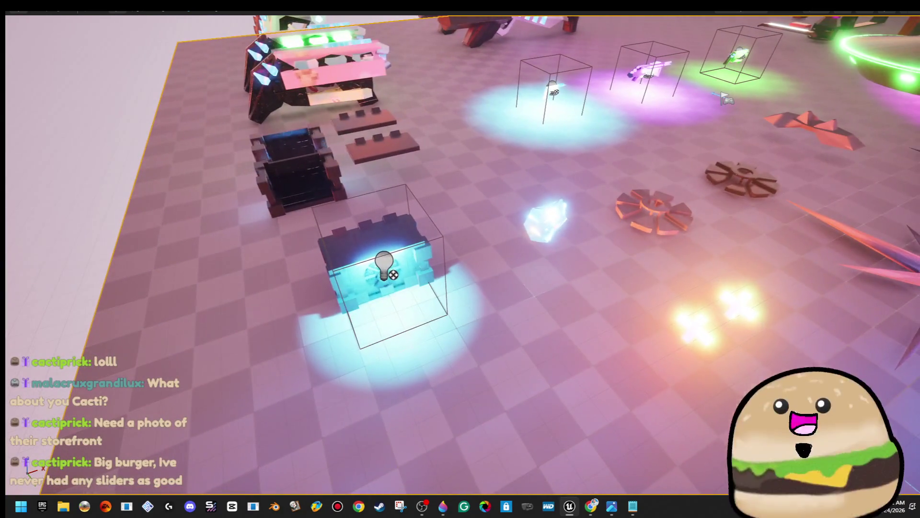
Fly closer to the floor actor, bring up its actions, then switch to the Chrome Twitch Stream Manager.
{"action": "right_click", "coordinate": [665, 235]}
{"action": "left_click_drag", "start_coordinate": [665, 235], "coordinate": [468, 355]}
{"action": "right_click", "coordinate": [468, 355]}
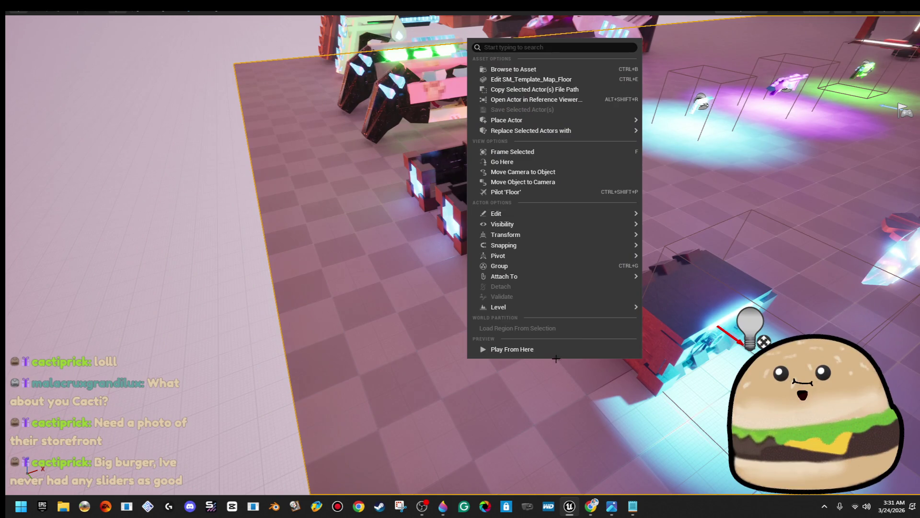
{"action": "key", "text": "Escape"}
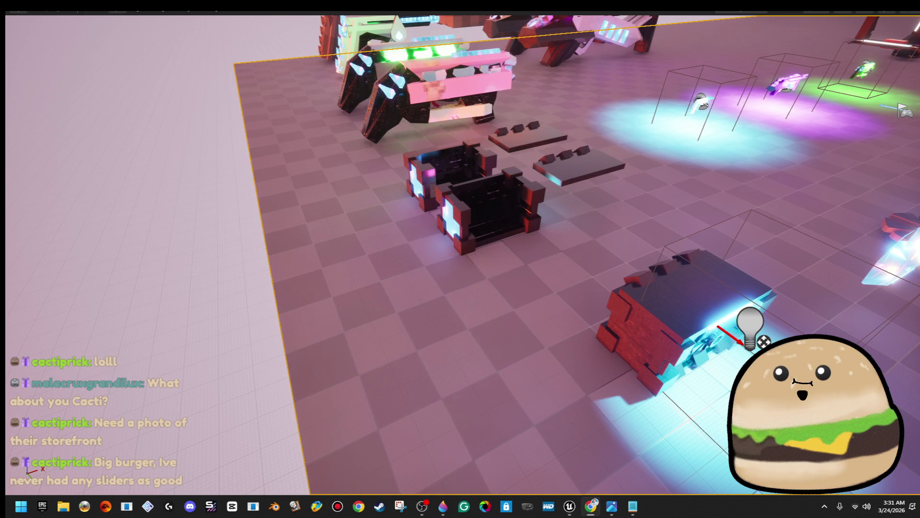
{"action": "right_click", "coordinate": [457, 319]}
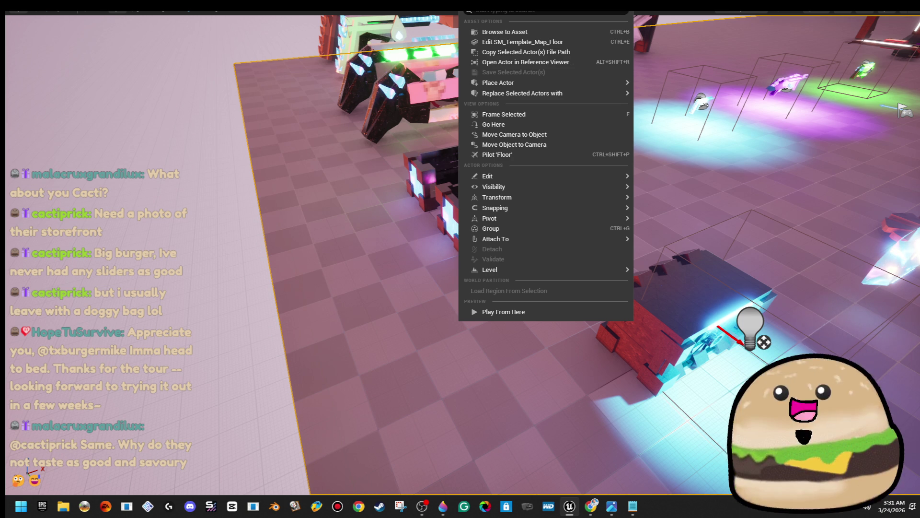
{"action": "key", "text": "alt+Tab"}
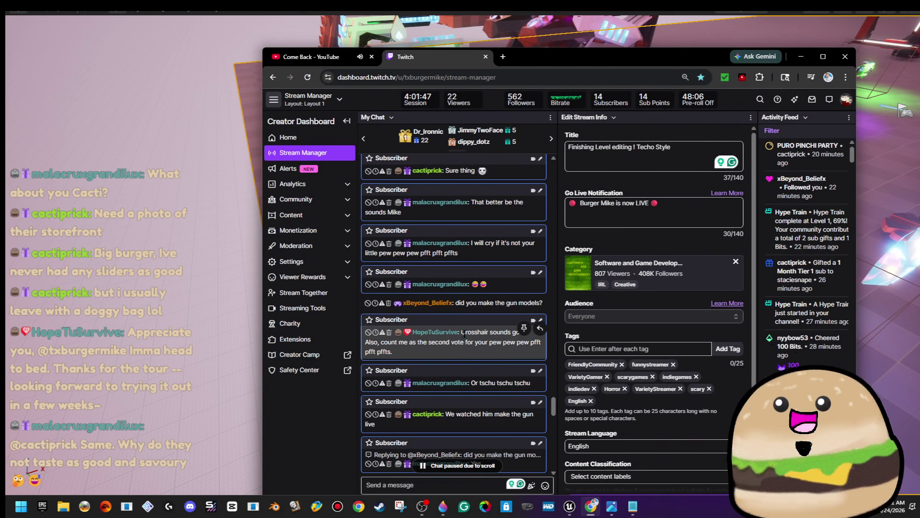
Clear the stray chat selection, scroll the chat, and open the system notifications panel.
{"action": "left_click", "coordinate": [497, 357]}
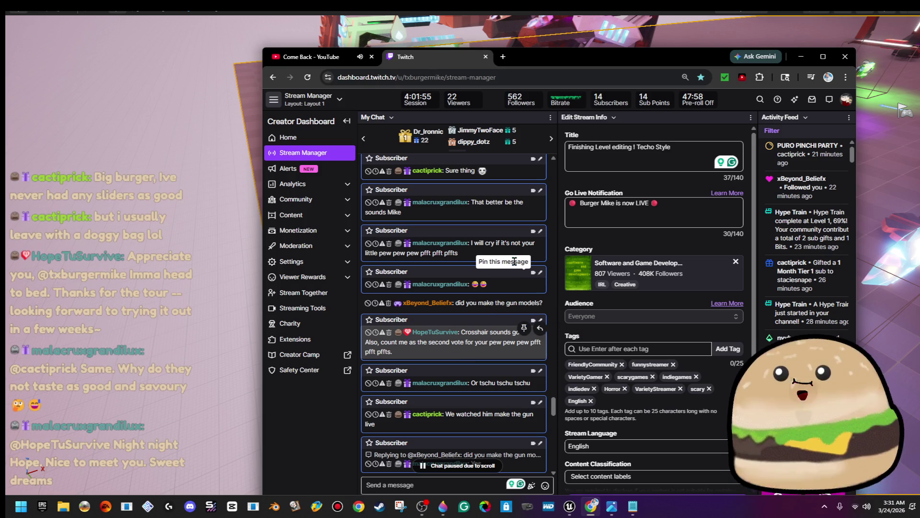
{"action": "scroll", "coordinate": [516, 298], "scroll_direction": "down", "scroll_amount": 10}
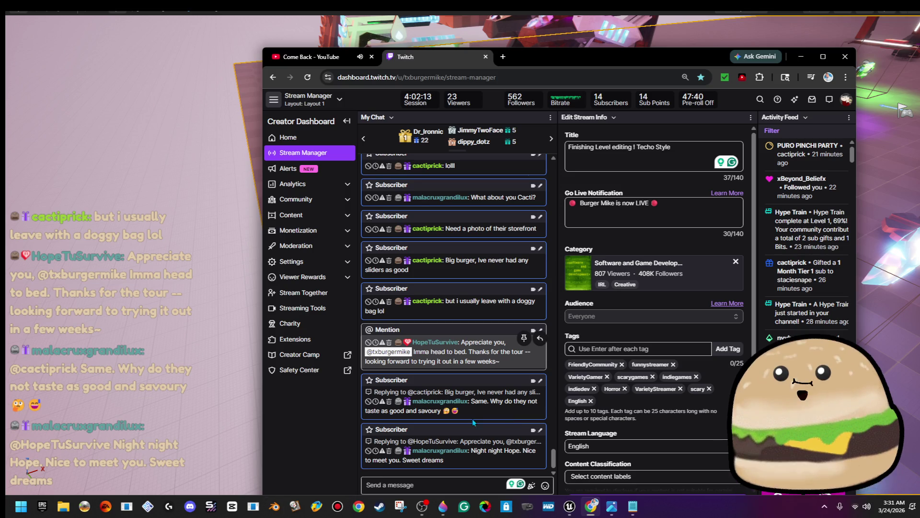
{"action": "key", "text": "super+n"}
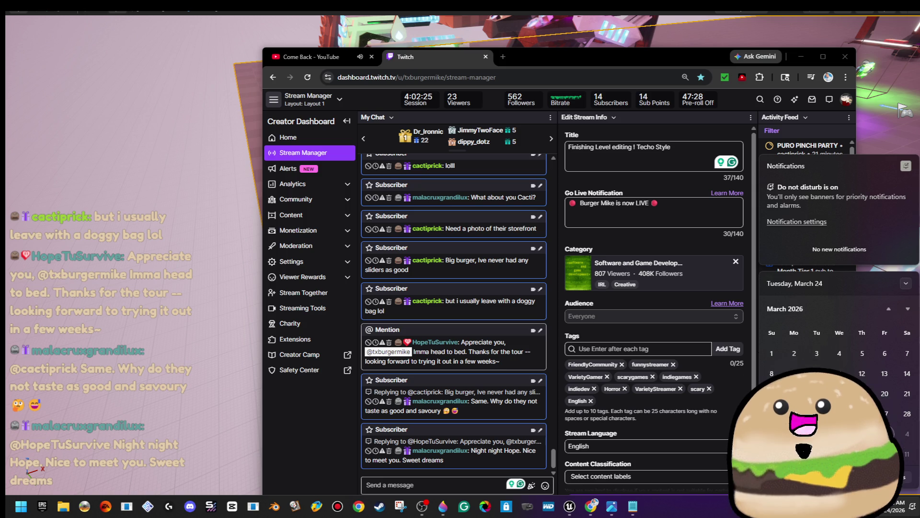
Send a /shoutout command, then a !so shoutout, for suggested chatters in stream chat.
{"action": "left_click", "coordinate": [472, 483]}
{"action": "type", "text": "/shoutout @ho"}
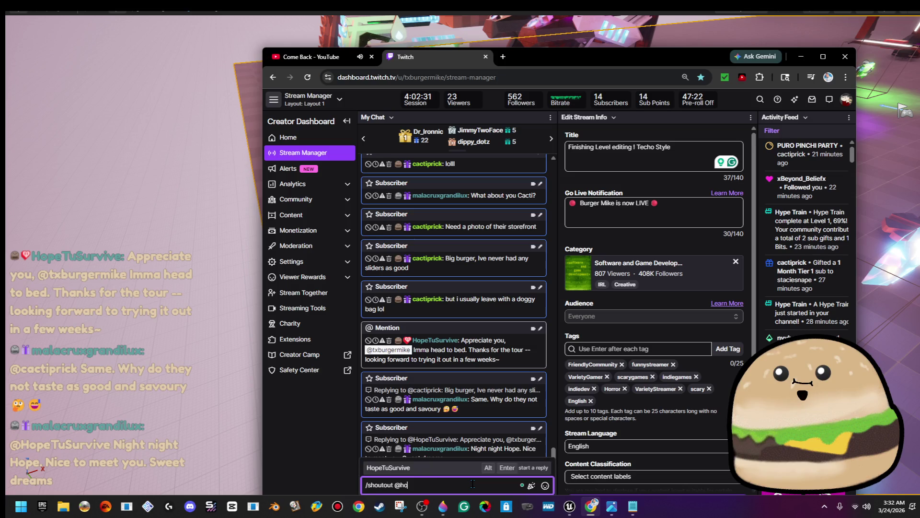
{"action": "key", "text": "Tab"}
{"action": "key", "text": "Return"}
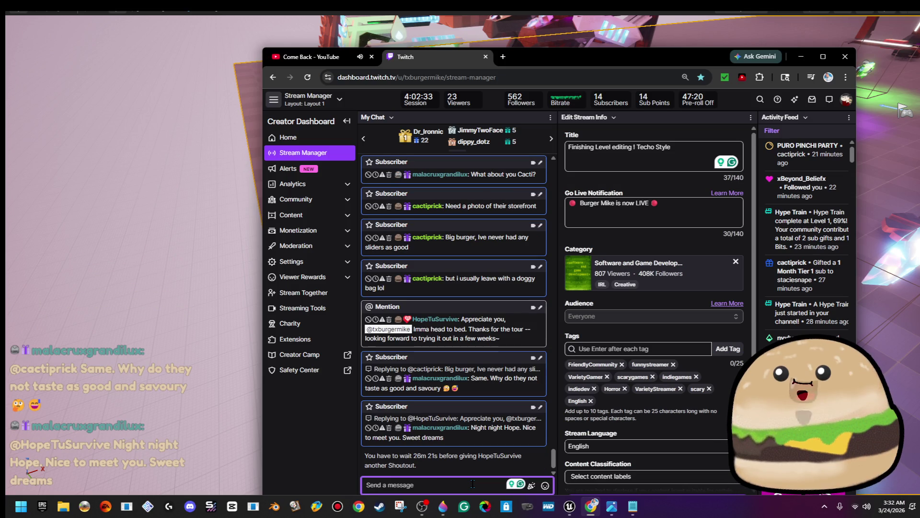
{"action": "type", "text": "!so @m"}
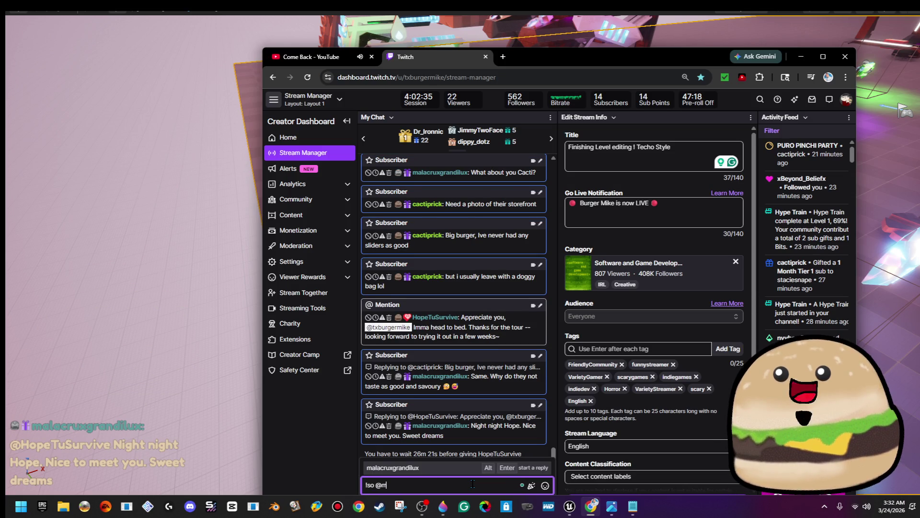
{"action": "key", "text": "Tab"}
{"action": "key", "text": "Return"}
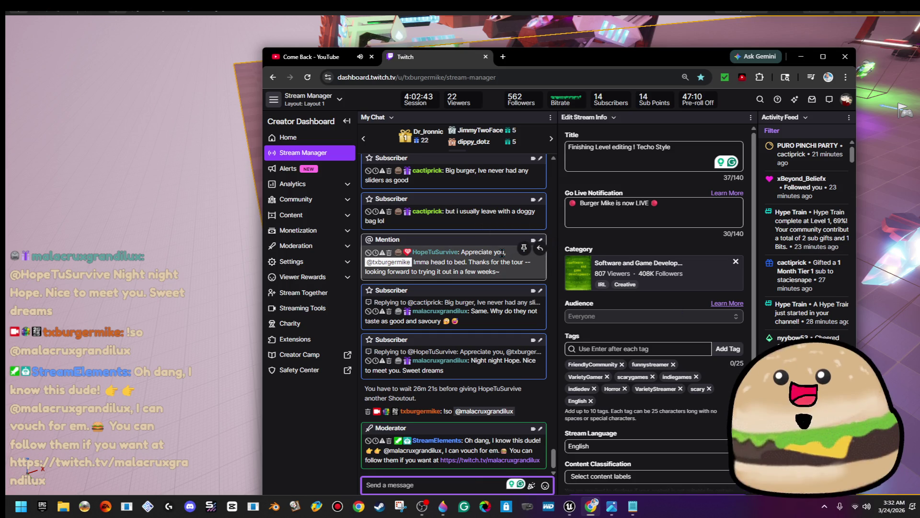
Scroll the chat to see the bot's reply, then drag the Twitch window off screen.
{"action": "scroll", "coordinate": [502, 258], "scroll_direction": "down", "scroll_amount": 2}
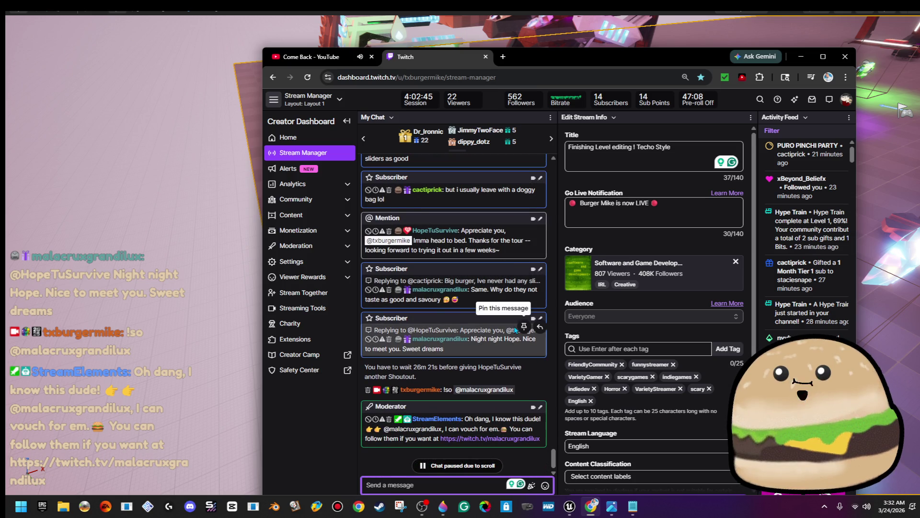
{"action": "scroll", "coordinate": [508, 334], "scroll_direction": "up", "scroll_amount": 5}
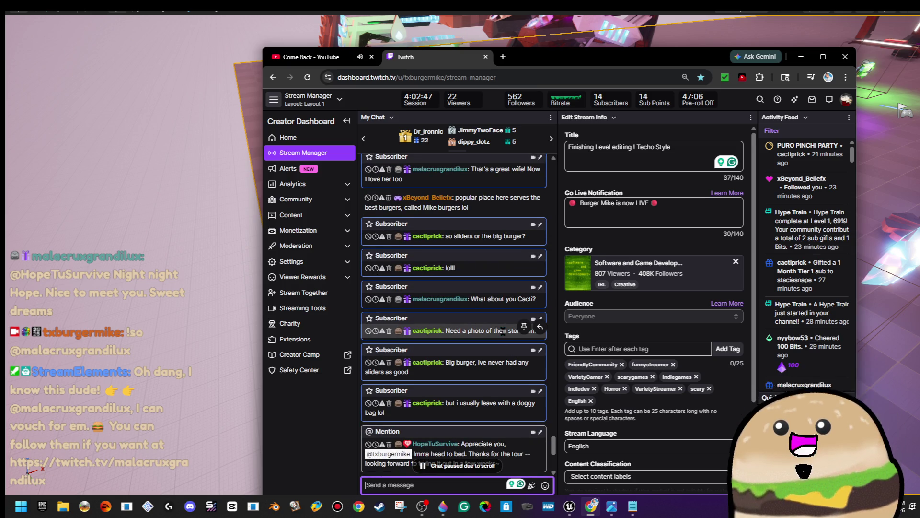
{"action": "scroll", "coordinate": [393, 351], "scroll_direction": "down", "scroll_amount": 1}
{"action": "scroll", "coordinate": [393, 351], "scroll_direction": "down", "scroll_amount": 5}
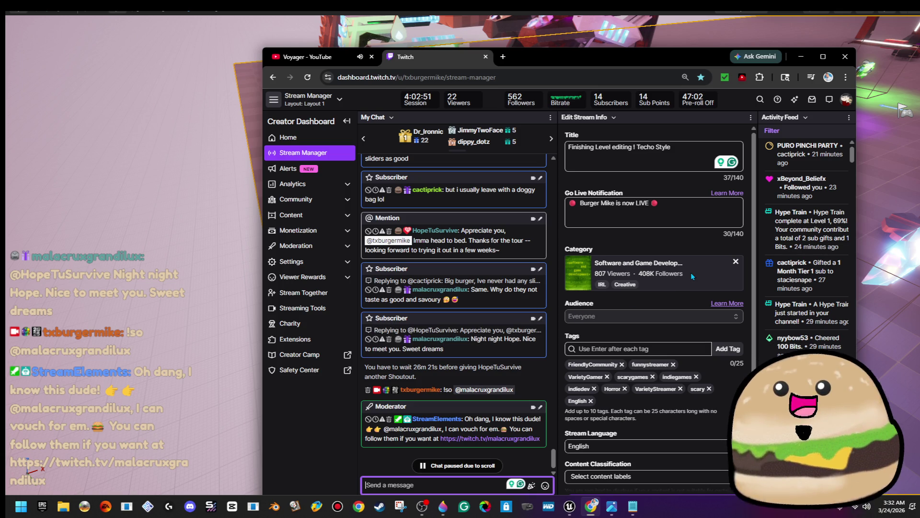
{"action": "left_click_drag", "start_coordinate": [575, 70], "coordinate": [919, 72]}
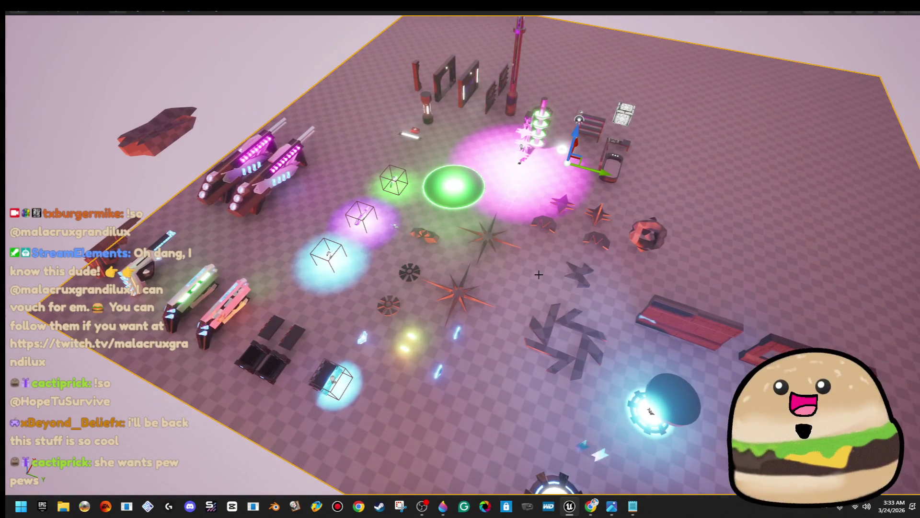
Exit fullscreen with F11 and drag the splitter down to make the level viewport taller.
{"action": "key", "text": "F11"}
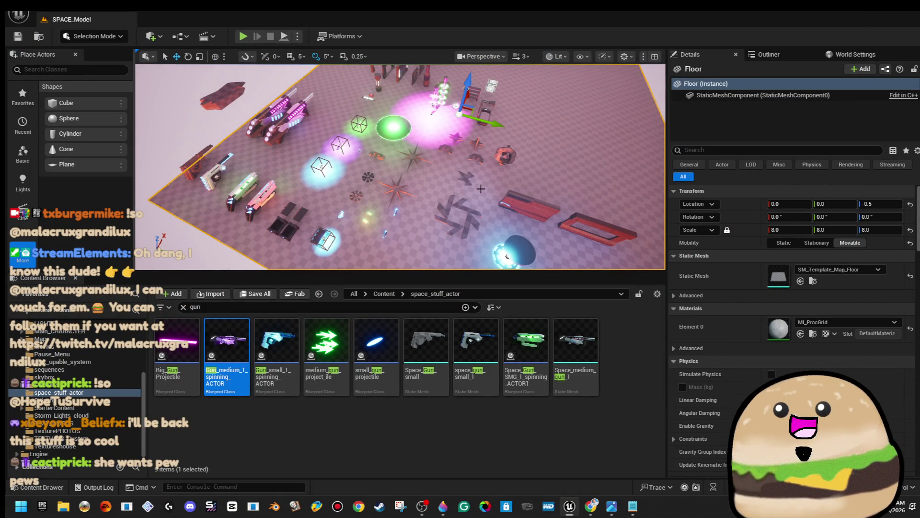
{"action": "left_click_drag", "start_coordinate": [501, 272], "coordinate": [508, 316]}
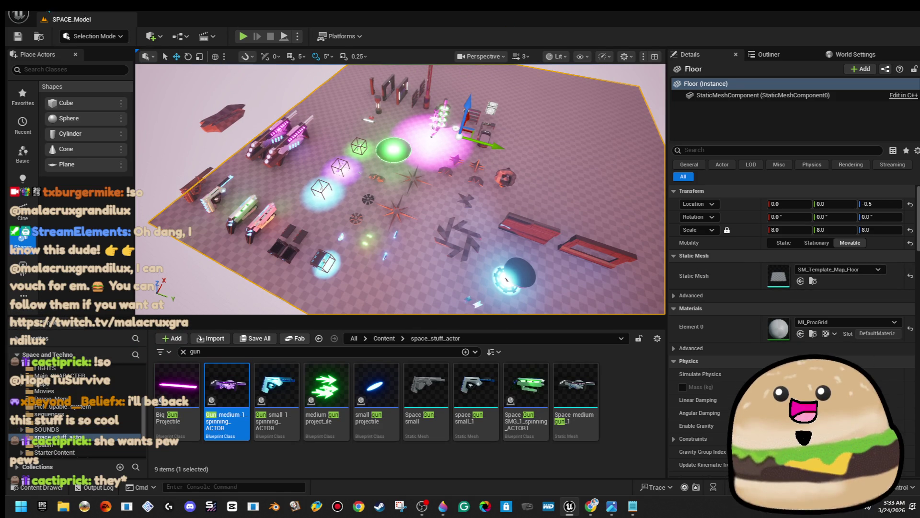
Reload SPACE_Model via File > Open Level, then open the level_SPACE level instead.
{"action": "left_click", "coordinate": [18, 14]}
{"action": "left_click", "coordinate": [63, 51]}
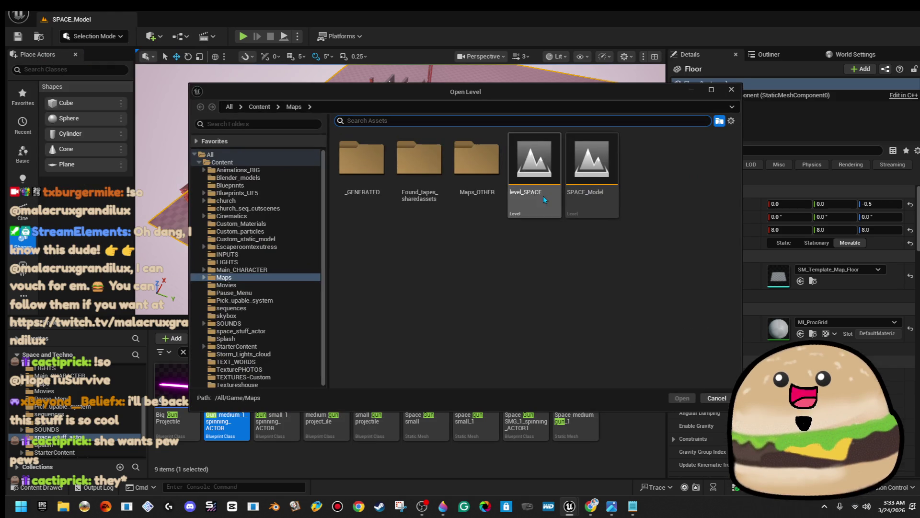
{"action": "double_click", "coordinate": [588, 194]}
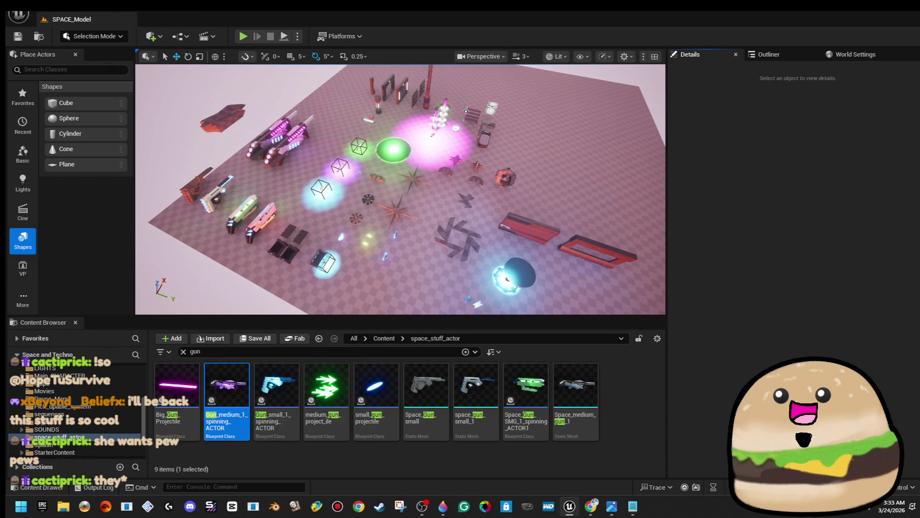
{"action": "left_click", "coordinate": [19, 14]}
{"action": "left_click", "coordinate": [62, 51]}
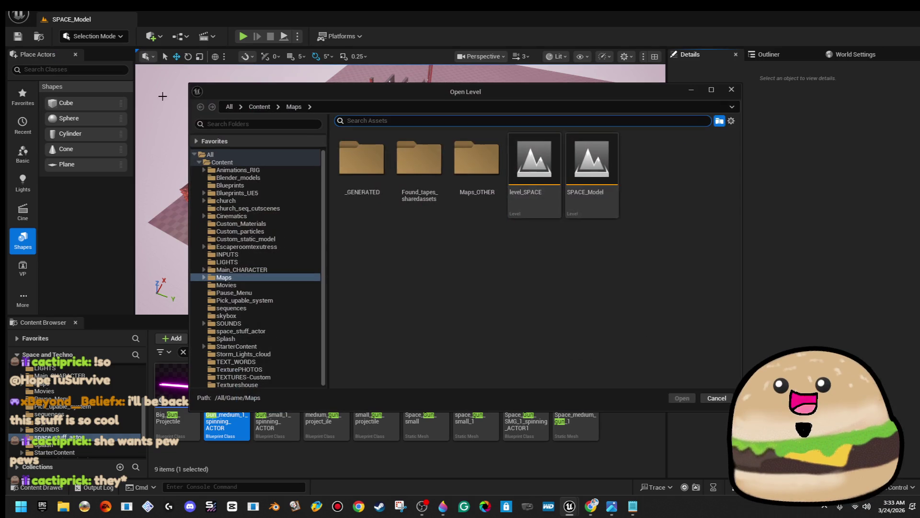
{"action": "double_click", "coordinate": [534, 167]}
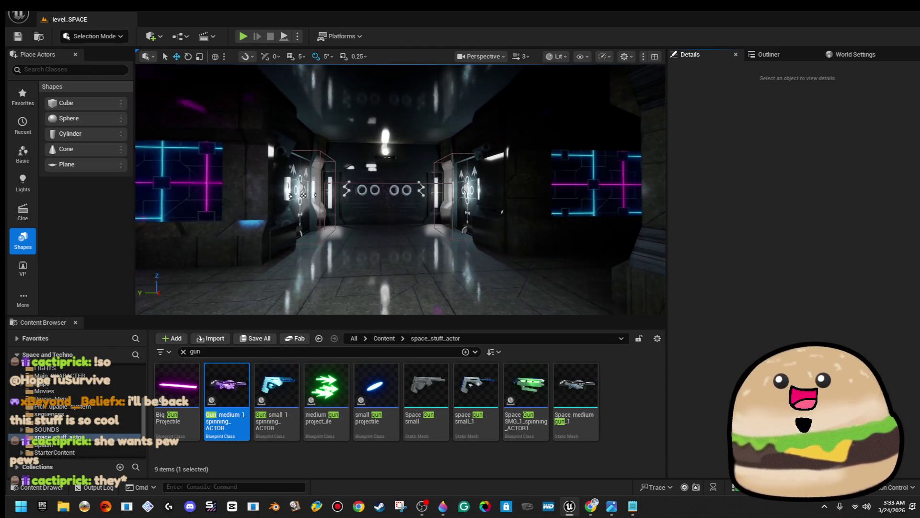
Fly through the corridor and focus the viewport on the PlayerStart.
{"action": "mouse_move", "coordinate": [304, 195]}
{"action": "left_mouse_down"}
{"action": "mouse_move", "coordinate": [250, 179]}
{"action": "mouse_move", "coordinate": [504, 174]}
{"action": "mouse_move", "coordinate": [159, 247]}
{"action": "mouse_move", "coordinate": [240, 211]}
{"action": "mouse_move", "coordinate": [240, 167]}
{"action": "mouse_move", "coordinate": [391, 234]}
{"action": "left_mouse_up"}
{"action": "right_click", "coordinate": [503, 175]}
{"action": "left_click", "coordinate": [192, 230]}
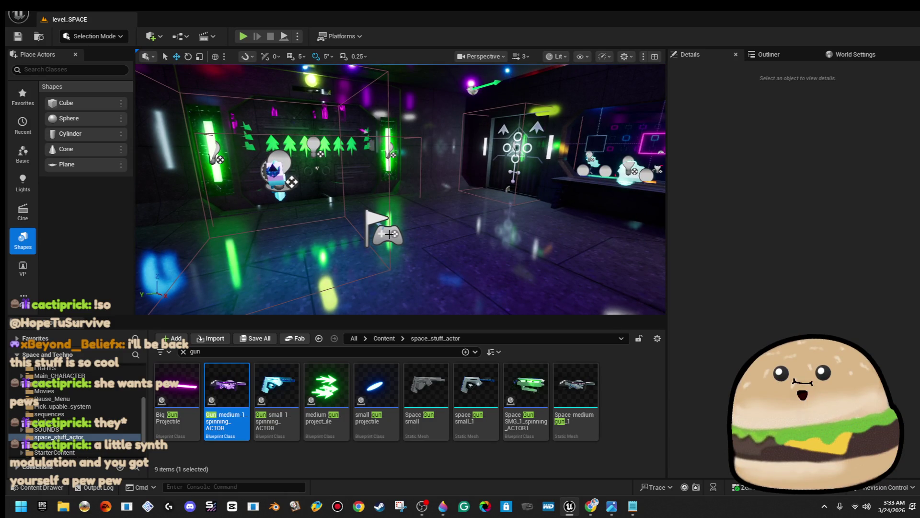
{"action": "right_click", "coordinate": [391, 234]}
{"action": "left_click", "coordinate": [398, 234]}
Search the Content Browser for 'fps' and open FPS_SPACE_man_Game_alien_Player.
{"action": "left_click", "coordinate": [275, 354]}
{"action": "type", "text": "fps"}
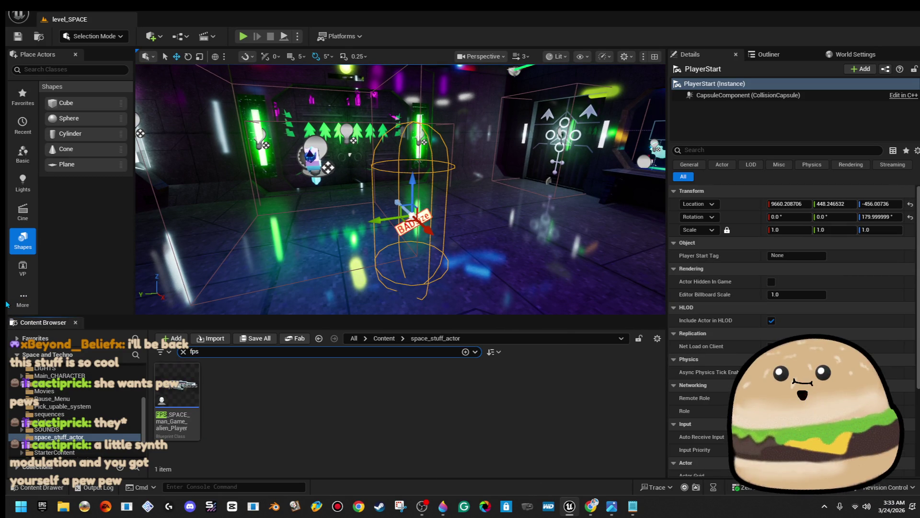
{"action": "double_click", "coordinate": [186, 411]}
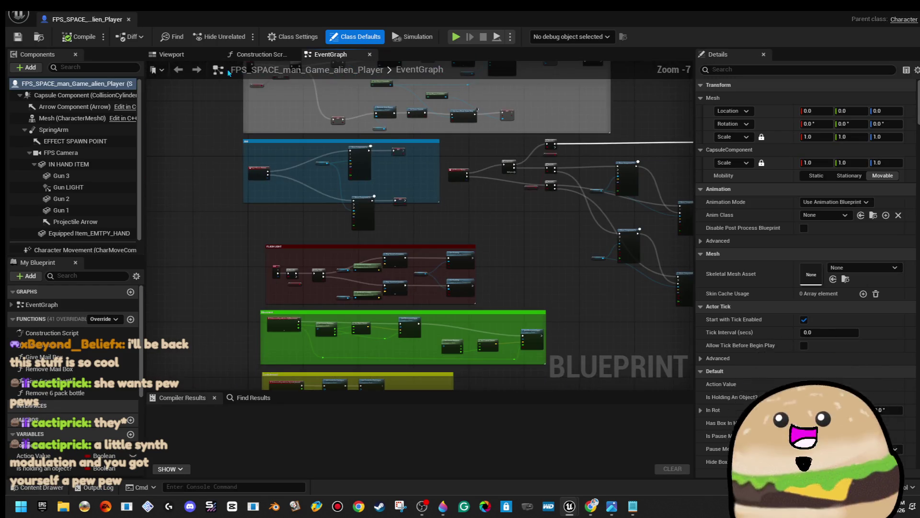
Preview the player blueprint's Viewport, close it, and go up to the Content folder.
{"action": "left_click", "coordinate": [168, 54]}
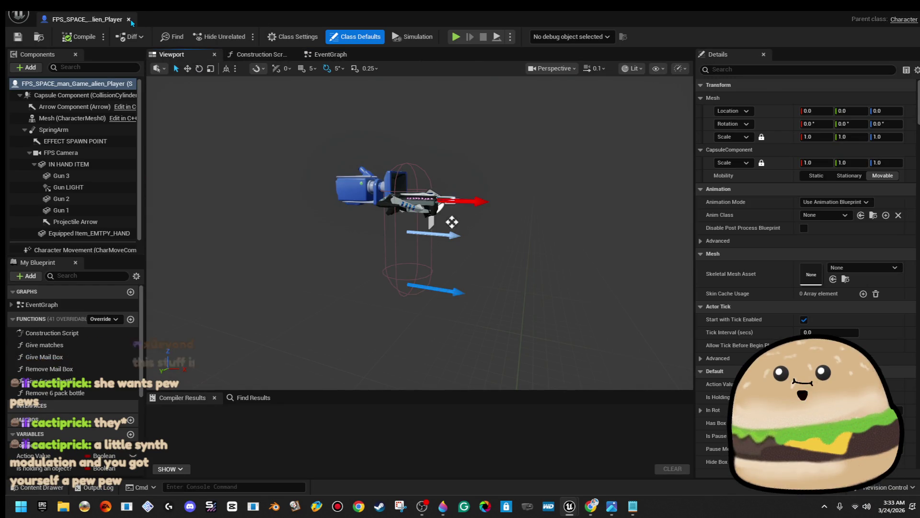
{"action": "left_click", "coordinate": [128, 19]}
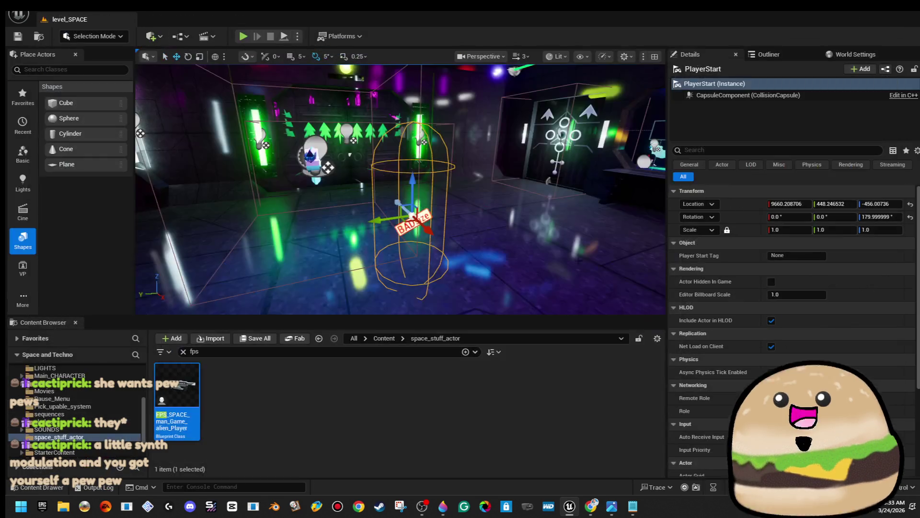
{"action": "left_click", "coordinate": [384, 338]}
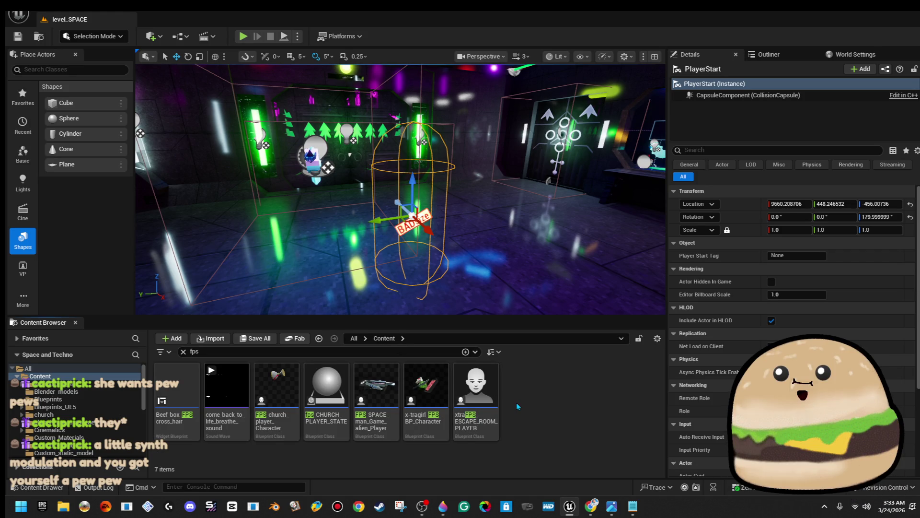
Show the FPS player blueprint in its folder and bring up the add-asset menu there.
{"action": "right_click", "coordinate": [385, 392]}
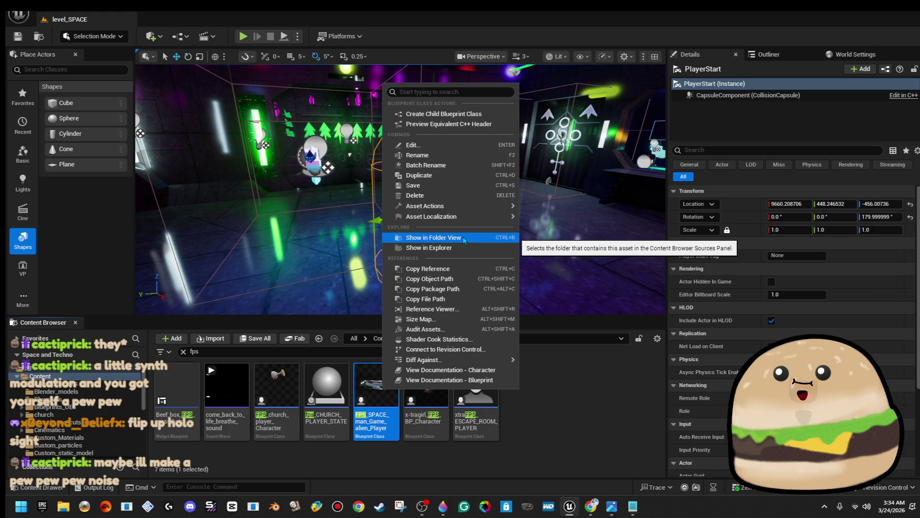
{"action": "left_click", "coordinate": [464, 237]}
{"action": "scroll", "coordinate": [543, 397], "scroll_direction": "down", "scroll_amount": 10}
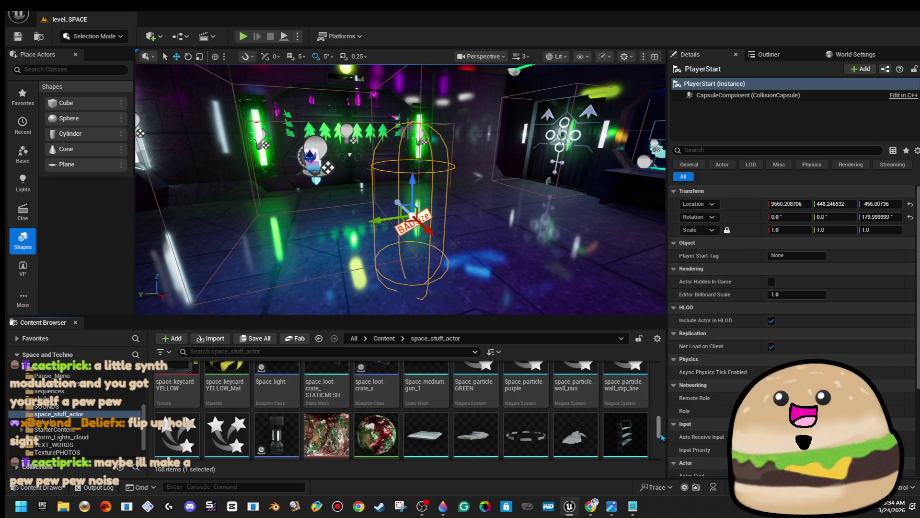
{"action": "scroll", "coordinate": [623, 429], "scroll_direction": "down", "scroll_amount": 5}
{"action": "right_click", "coordinate": [607, 426]}
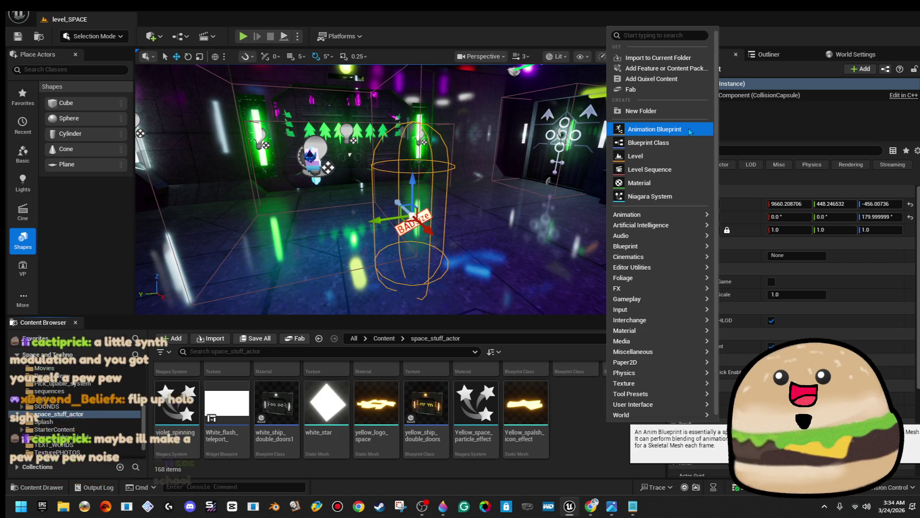
Create a User Widget-based Widget Blueprint named Cross_hair_gun_crosshair_icon_logo_middle and open it.
{"action": "type", "text": "widget"}
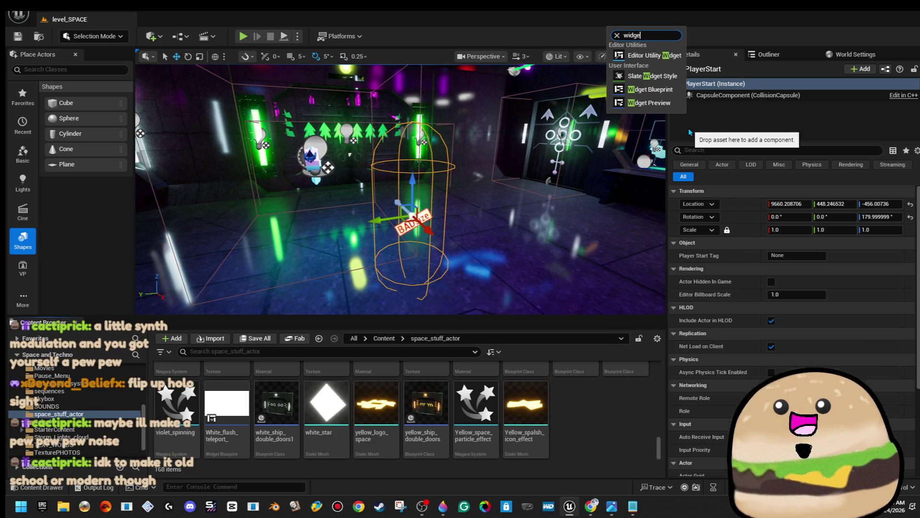
{"action": "left_click", "coordinate": [662, 90]}
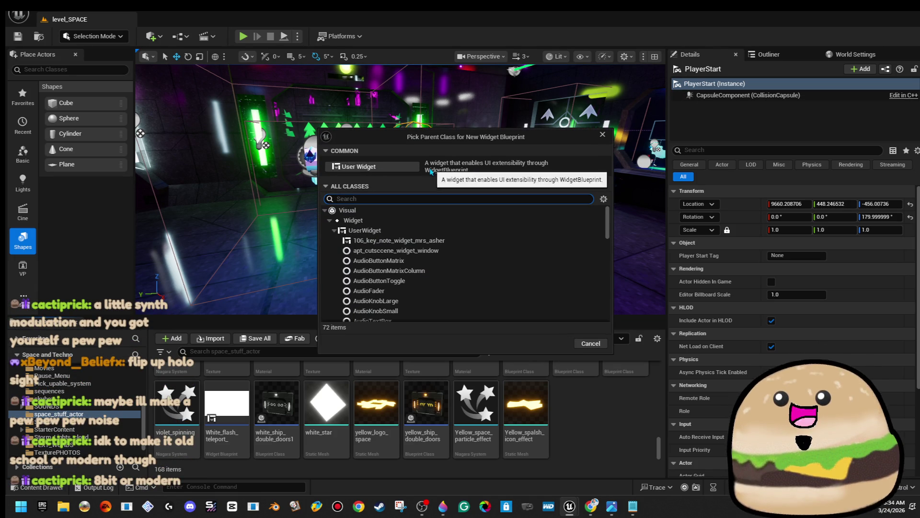
{"action": "left_click", "coordinate": [379, 168]}
{"action": "type", "text": "Cr"}
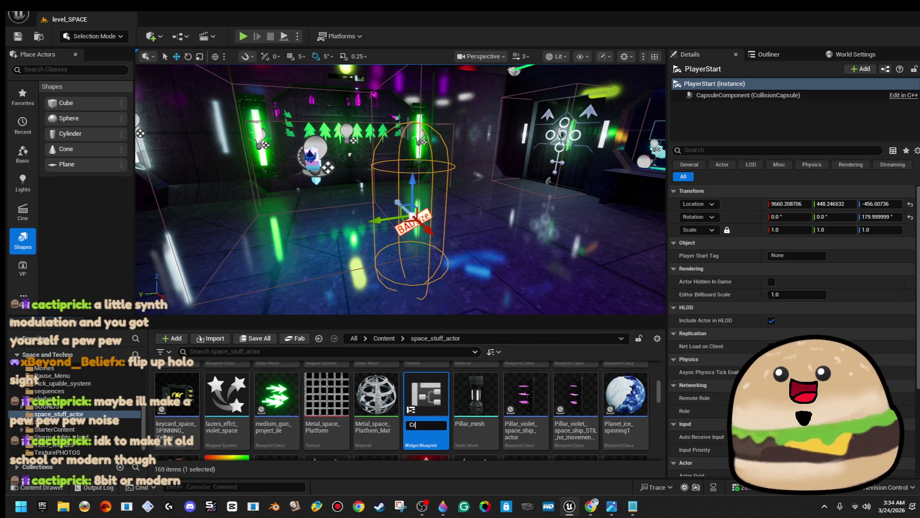
{"action": "type", "text": "oss_hair_"}
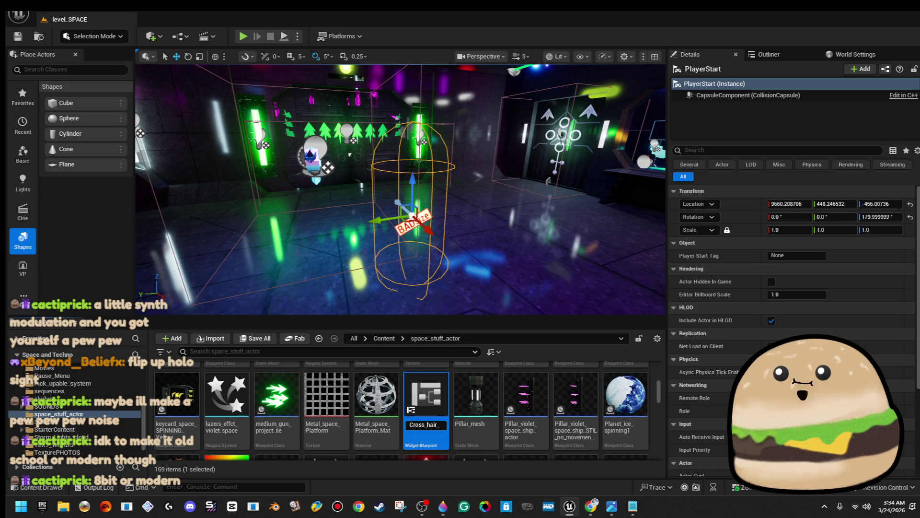
{"action": "type", "text": "gun_"}
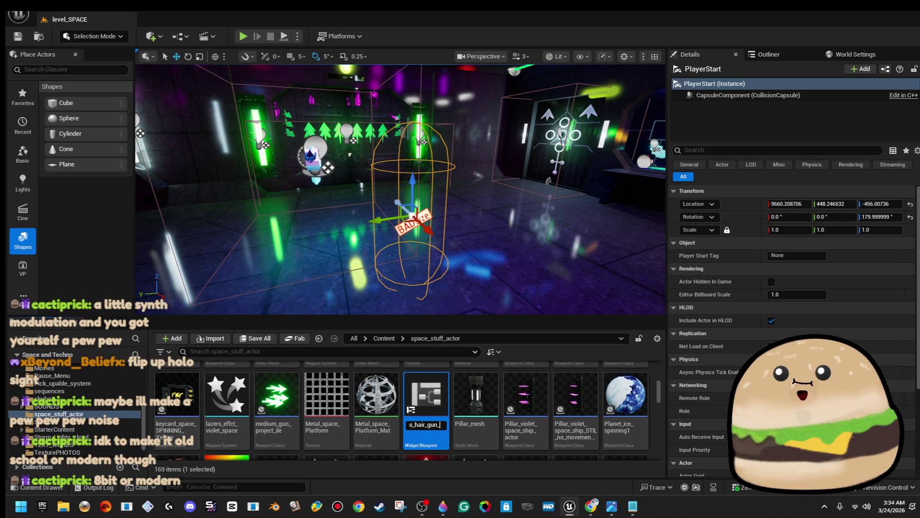
{"action": "type", "text": "crosshai"}
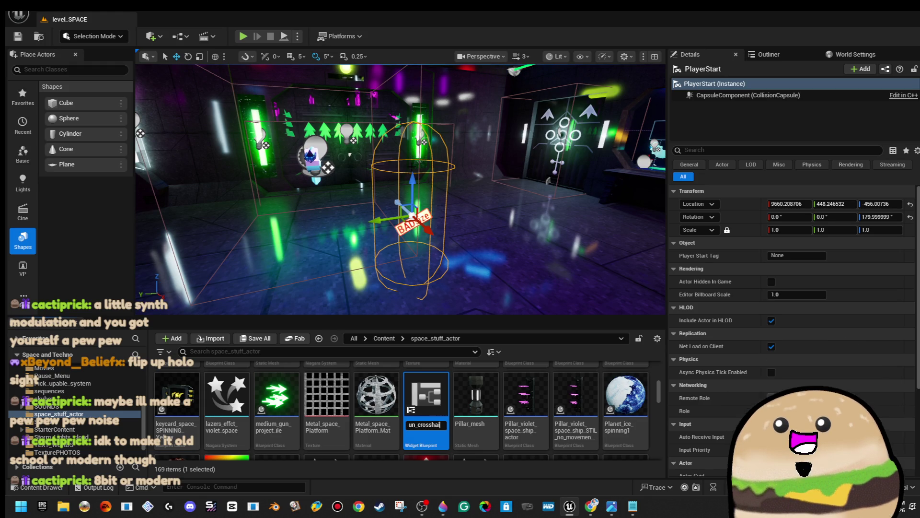
{"action": "type", "text": "r_icon_logo"}
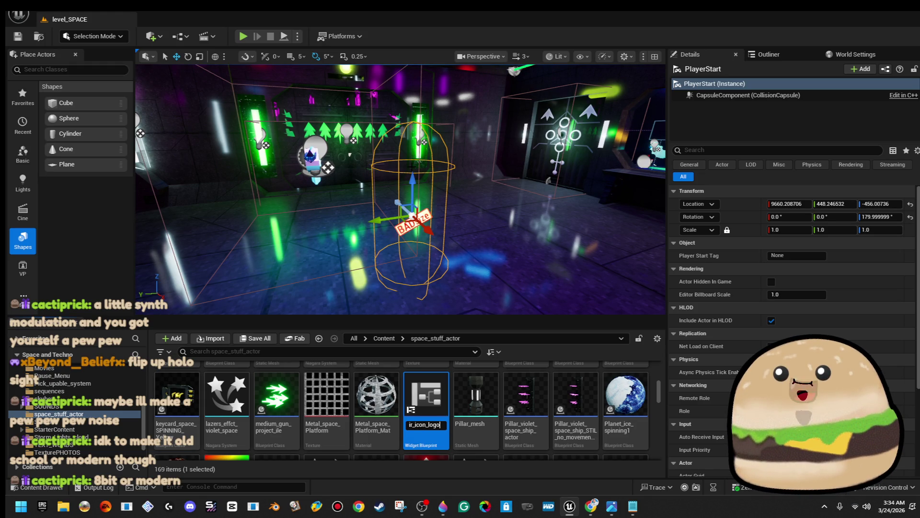
{"action": "type", "text": "_middle"}
{"action": "key", "text": "Return"}
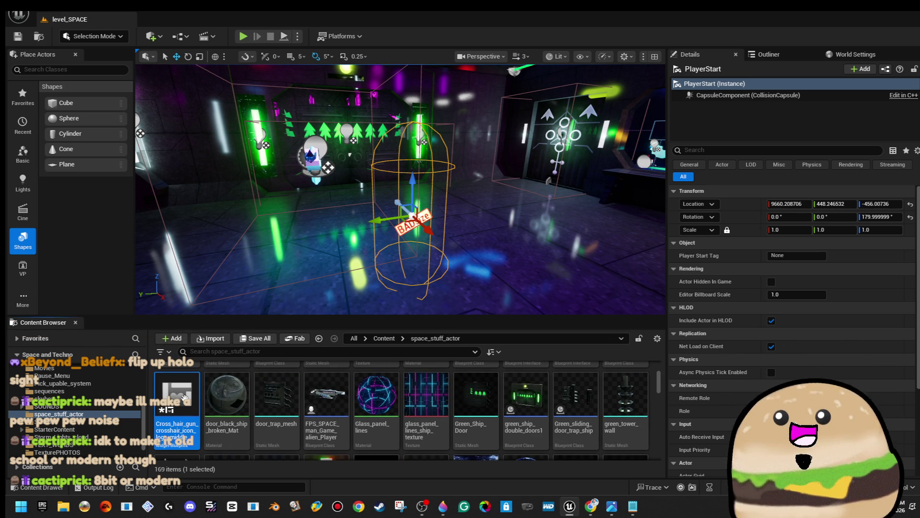
{"action": "key", "text": "Return"}
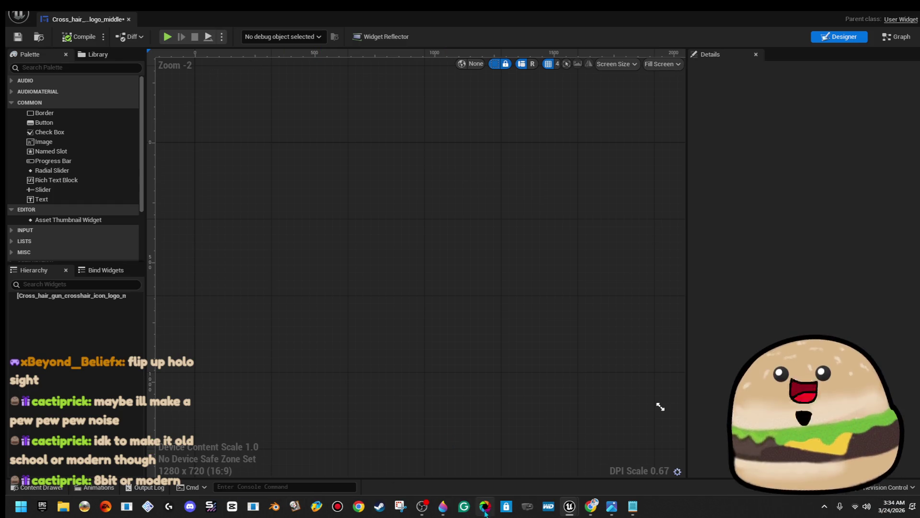
In Paint 3D, start a new image and choose Don't save for the door black ship broken edits.
{"action": "mouse_move", "coordinate": [442, 507]}
{"action": "left_click", "coordinate": [475, 482]}
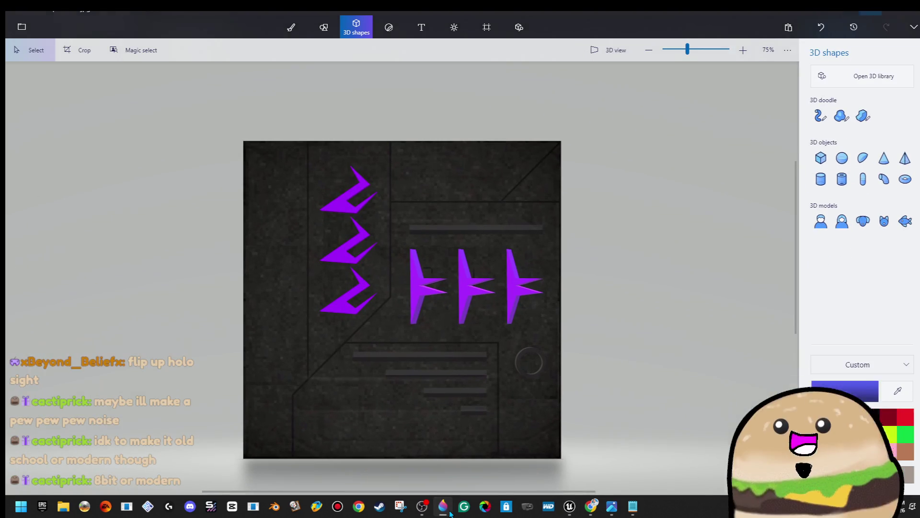
{"action": "scroll", "coordinate": [501, 380], "scroll_direction": "down", "scroll_amount": 5}
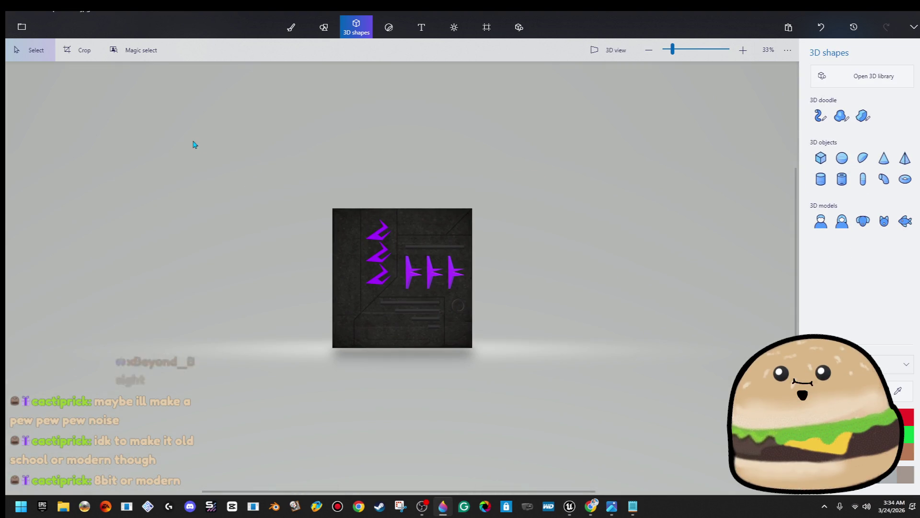
{"action": "key", "text": "ctrl+a"}
{"action": "left_click", "coordinate": [561, 243]}
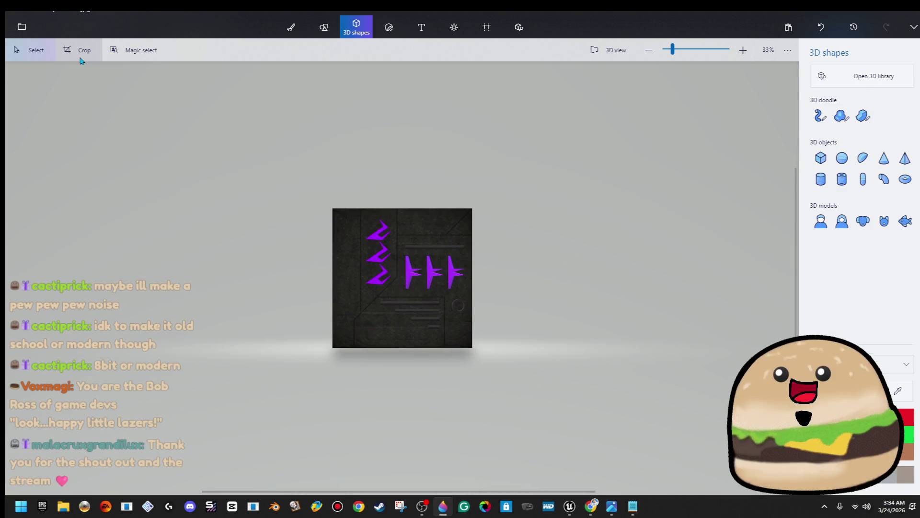
{"action": "left_click", "coordinate": [27, 36]}
{"action": "left_click", "coordinate": [55, 62]}
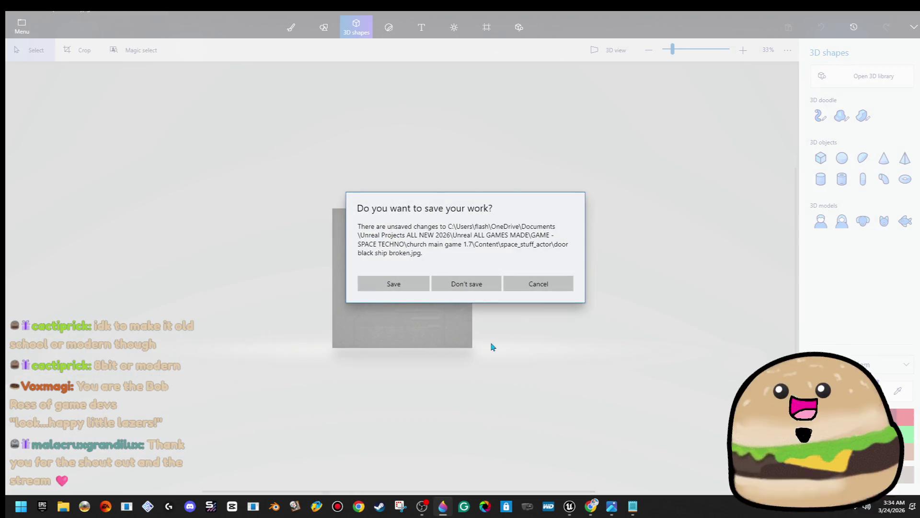
{"action": "left_click", "coordinate": [483, 286]}
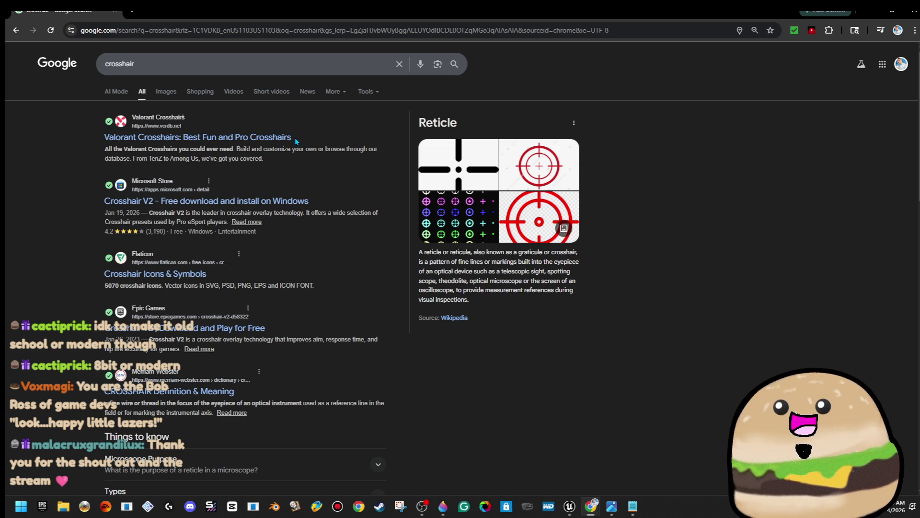
Preview the multicolour, Freepik red and dark red crosshair images in the results.
{"action": "left_click", "coordinate": [432, 207]}
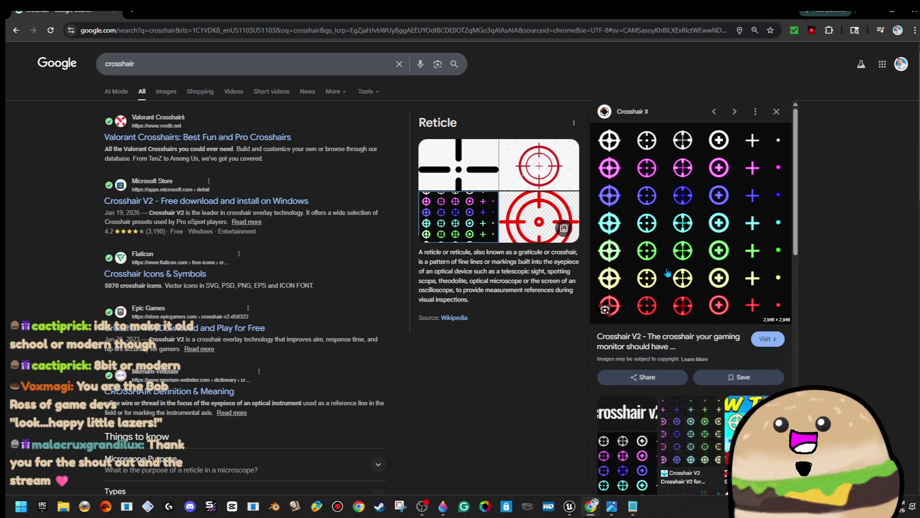
{"action": "scroll", "coordinate": [690, 297], "scroll_direction": "down", "scroll_amount": 4}
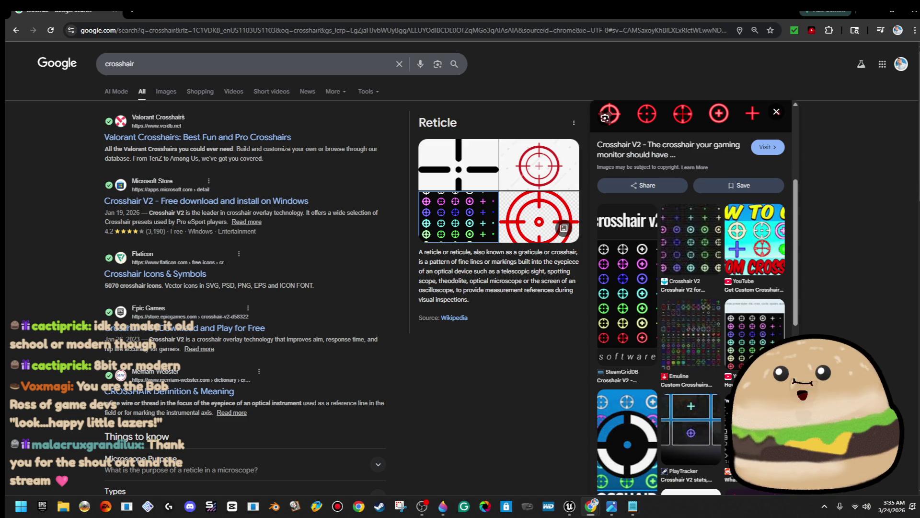
{"action": "scroll", "coordinate": [690, 298], "scroll_direction": "down", "scroll_amount": 4}
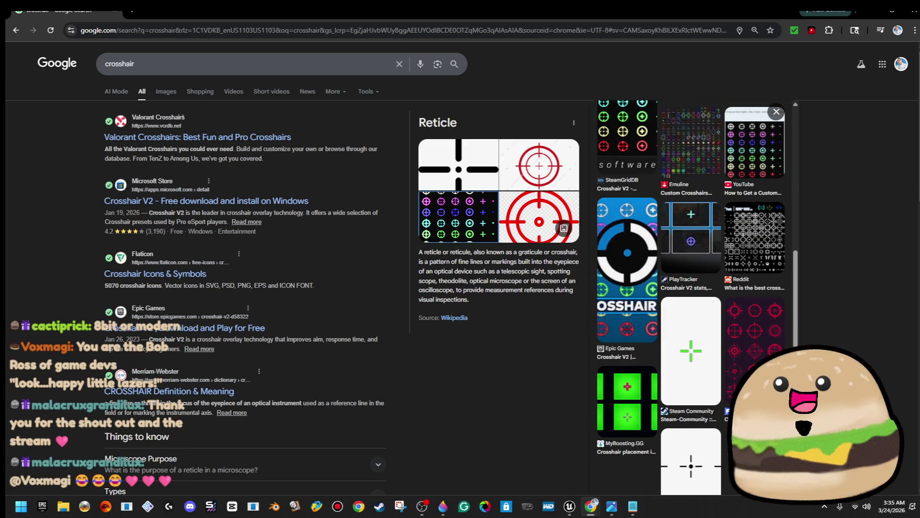
{"action": "left_click", "coordinate": [733, 306]}
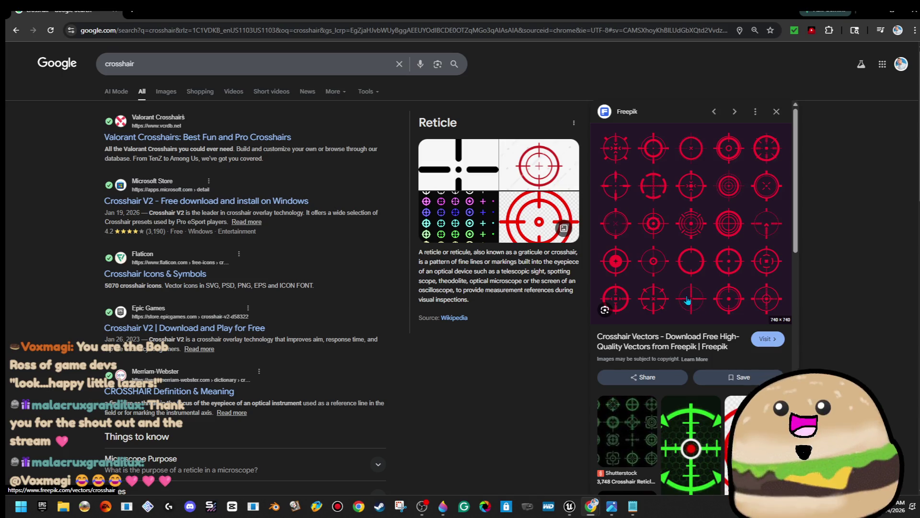
{"action": "scroll", "coordinate": [693, 305], "scroll_direction": "down", "scroll_amount": 5}
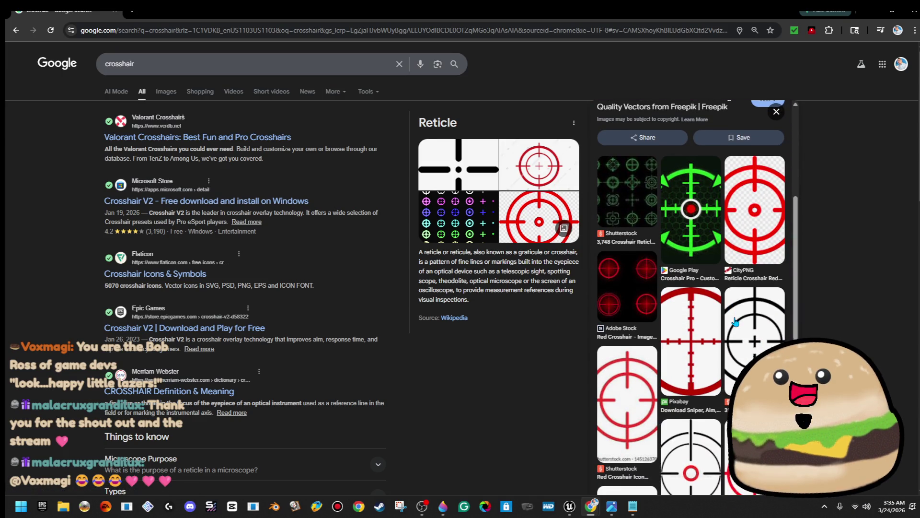
{"action": "scroll", "coordinate": [736, 322], "scroll_direction": "down", "scroll_amount": 5}
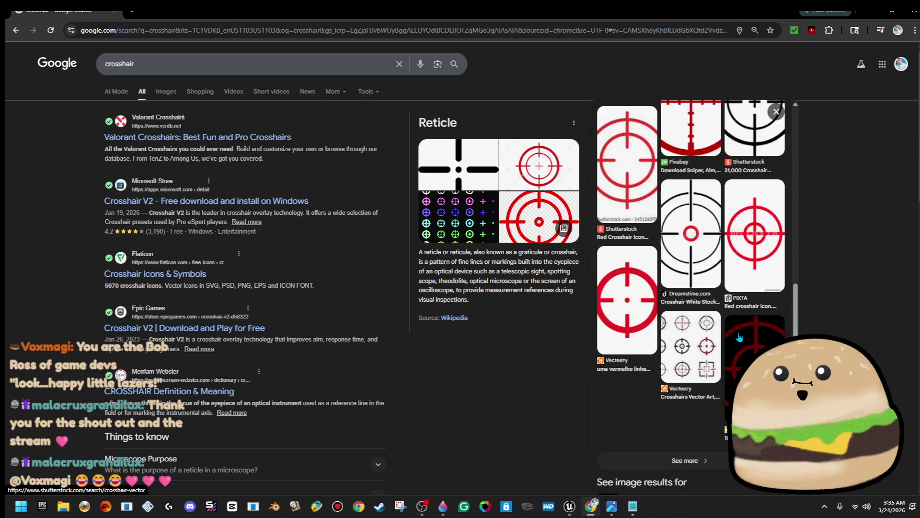
{"action": "left_click", "coordinate": [739, 337]}
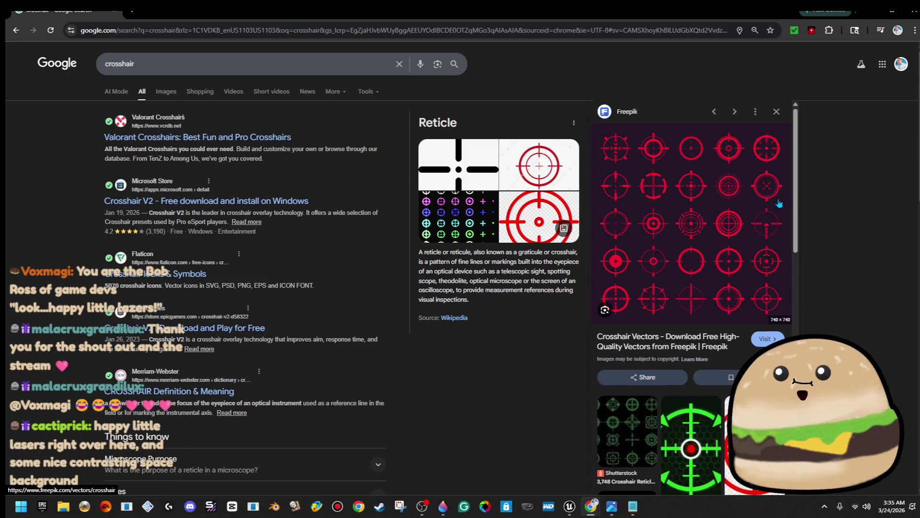
Switch to Google Images for 'crosshair', scroll the grid, then minimize Chrome.
{"action": "left_click", "coordinate": [168, 98]}
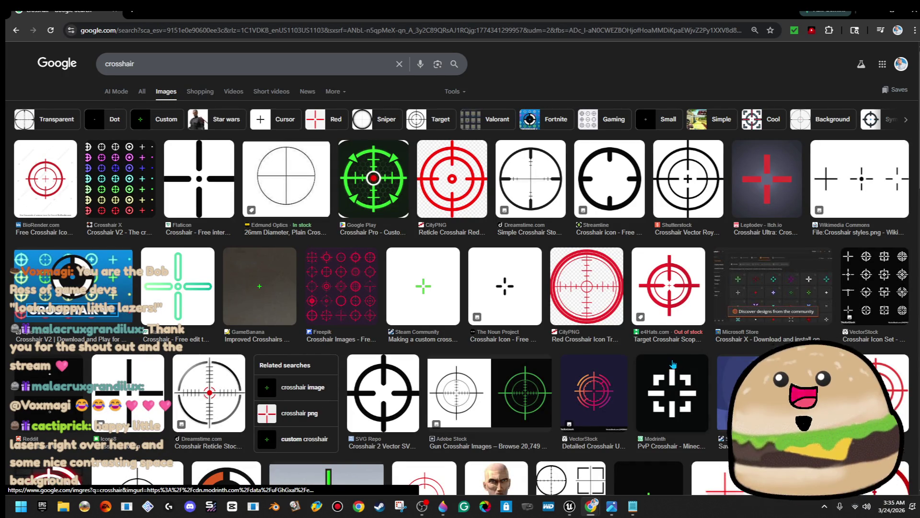
{"action": "scroll", "coordinate": [679, 364], "scroll_direction": "down", "scroll_amount": 3}
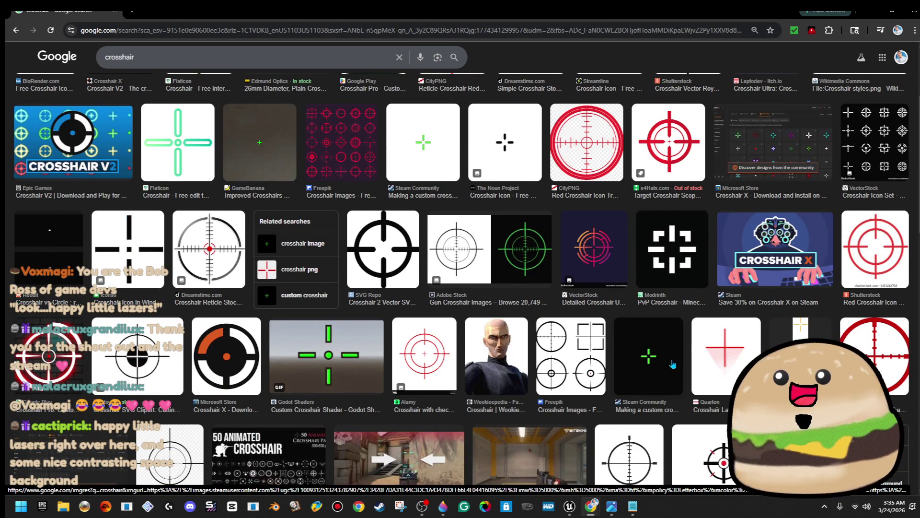
{"action": "left_click", "coordinate": [871, 10]}
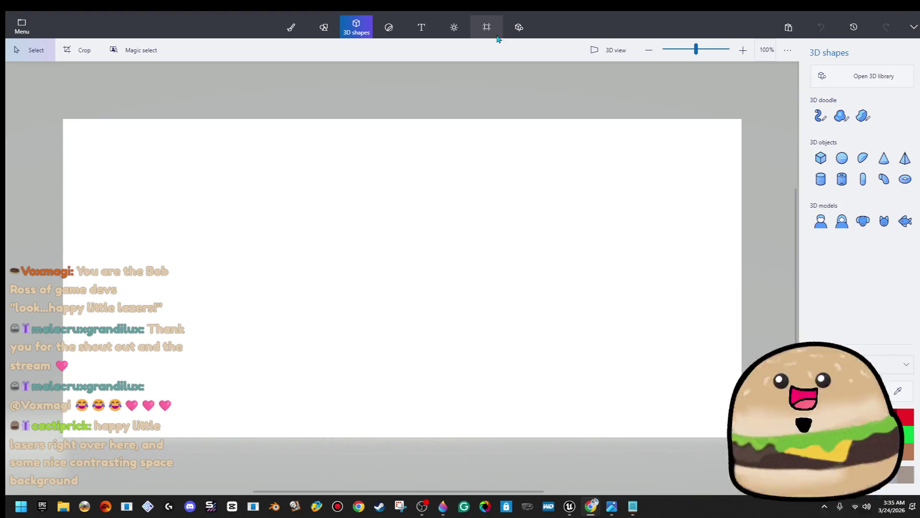
Set the canvas width and height to 200 px in the Canvas settings.
{"action": "left_click", "coordinate": [486, 27]}
{"action": "left_click", "coordinate": [844, 178]}
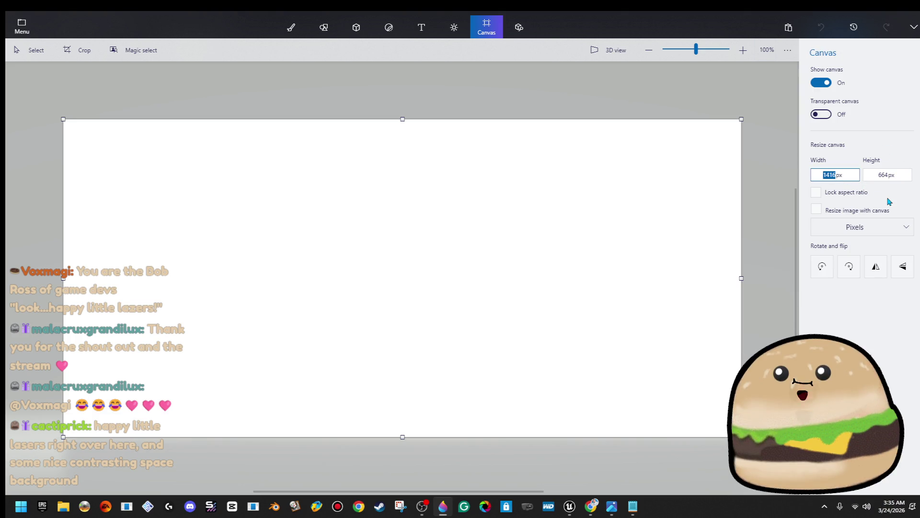
{"action": "type", "text": "00"}
{"action": "key", "text": "Tab"}
{"action": "type", "text": "100"}
{"action": "key", "text": "Return"}
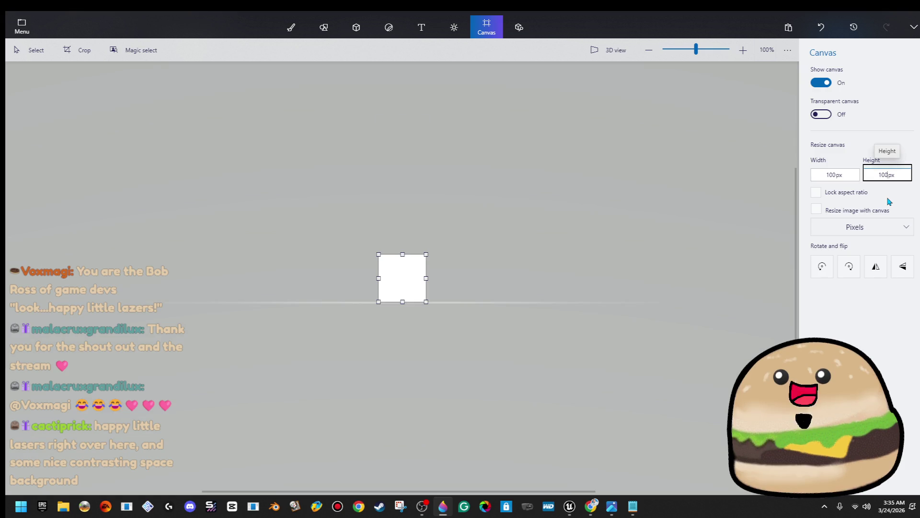
{"action": "left_click", "coordinate": [847, 177]}
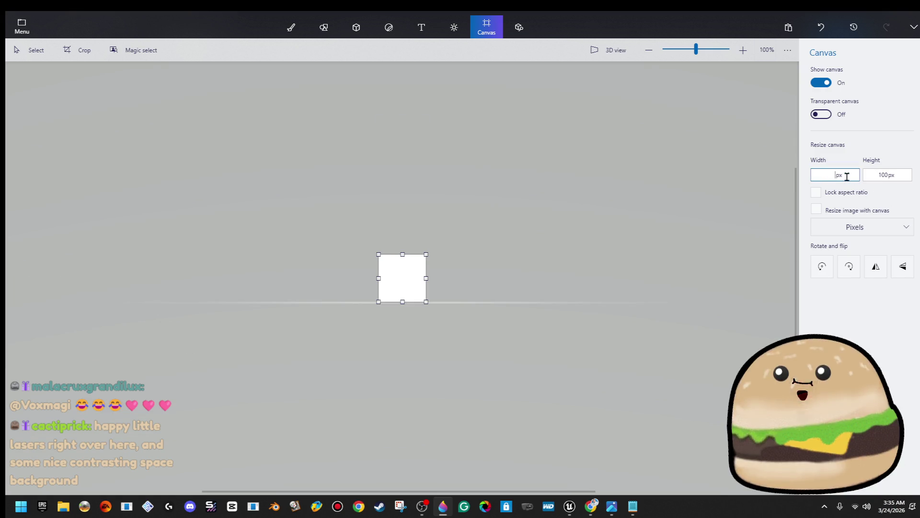
{"action": "type", "text": "20"}
{"action": "key", "text": "Tab"}
{"action": "type", "text": "200"}
{"action": "key", "text": "Return"}
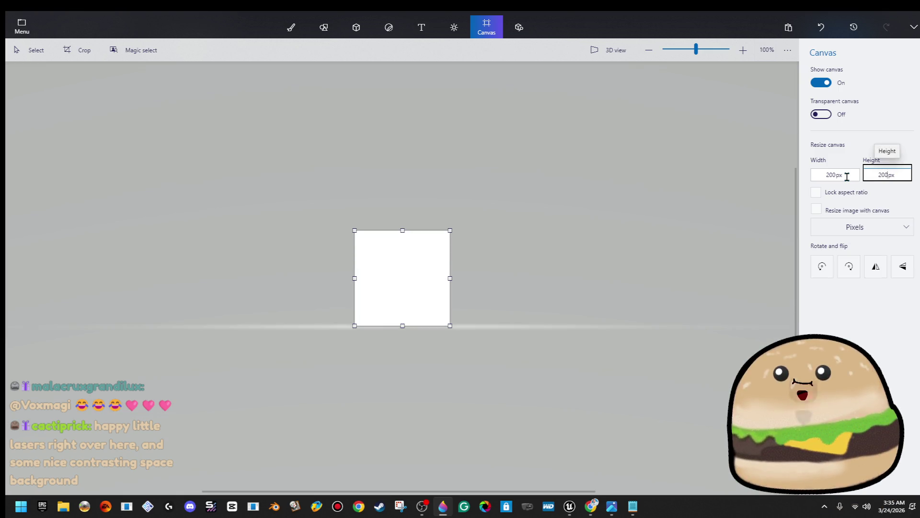
Zoom the canvas and pick the sphere from the 3D shapes.
{"action": "scroll", "coordinate": [465, 330], "scroll_direction": "up", "scroll_amount": 3}
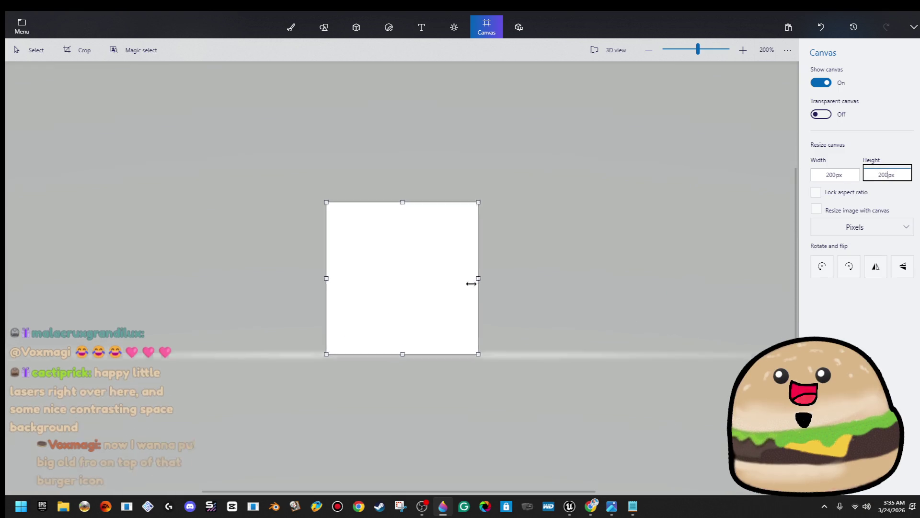
{"action": "left_click", "coordinate": [368, 35]}
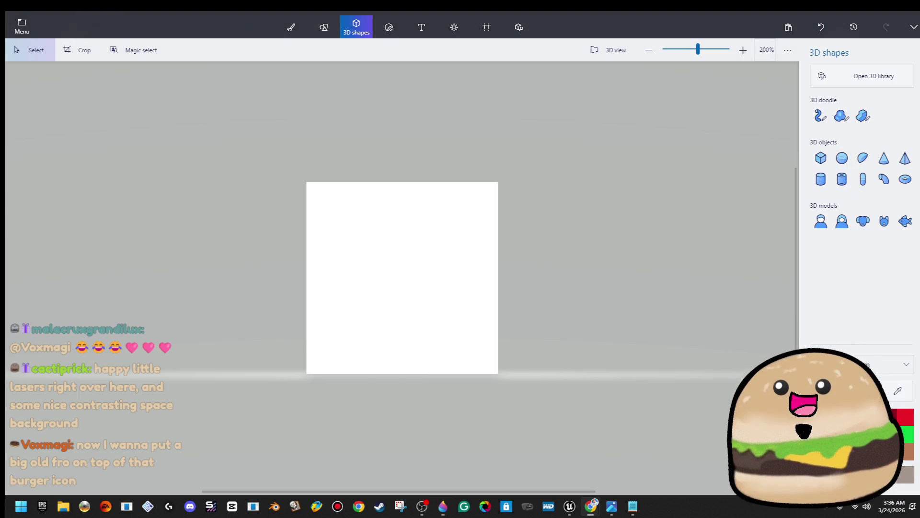
{"action": "left_click", "coordinate": [842, 164]}
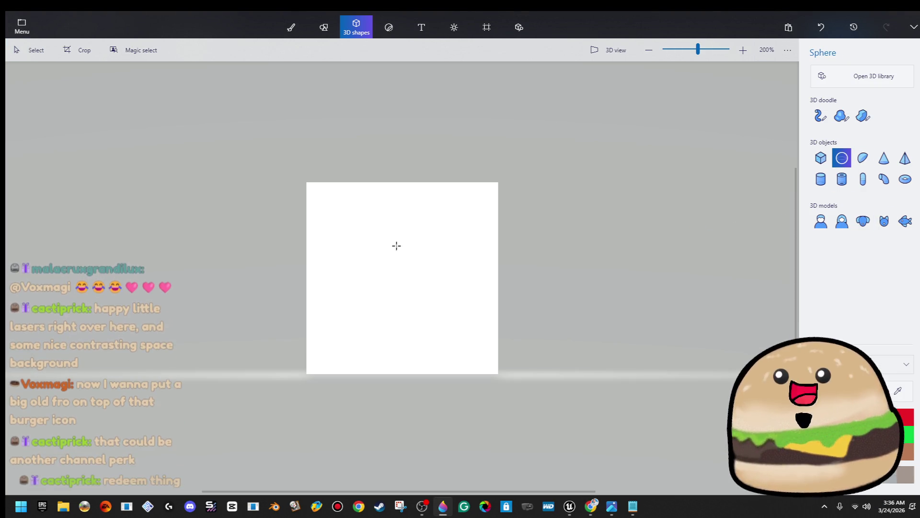
Draw a sphere on the canvas and recolour it white.
{"action": "left_click_drag", "start_coordinate": [380, 248], "coordinate": [409, 281]}
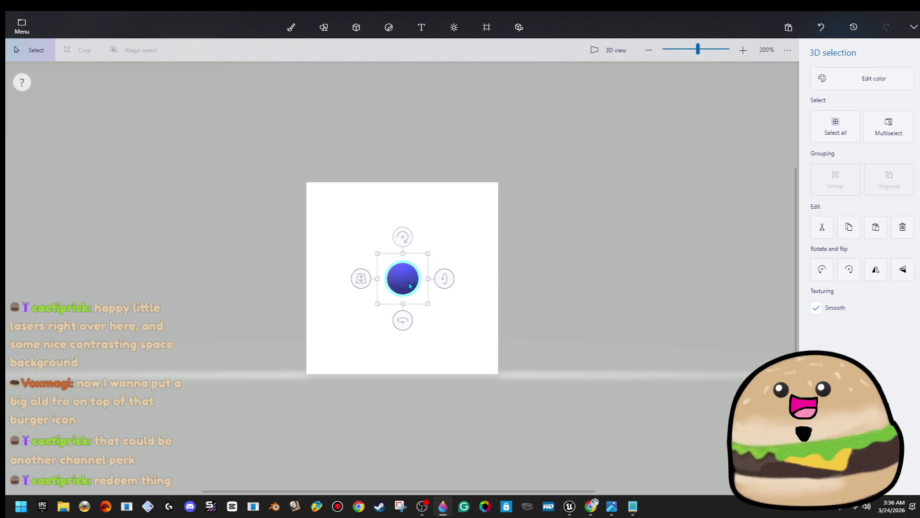
{"action": "left_click", "coordinate": [831, 89]}
{"action": "left_click", "coordinate": [715, 148]}
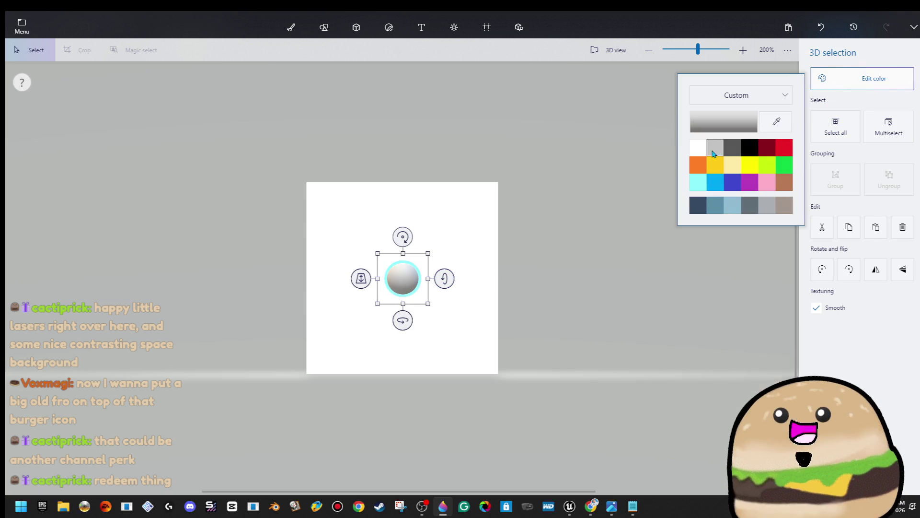
{"action": "left_click", "coordinate": [697, 148]}
{"action": "left_click", "coordinate": [571, 150]}
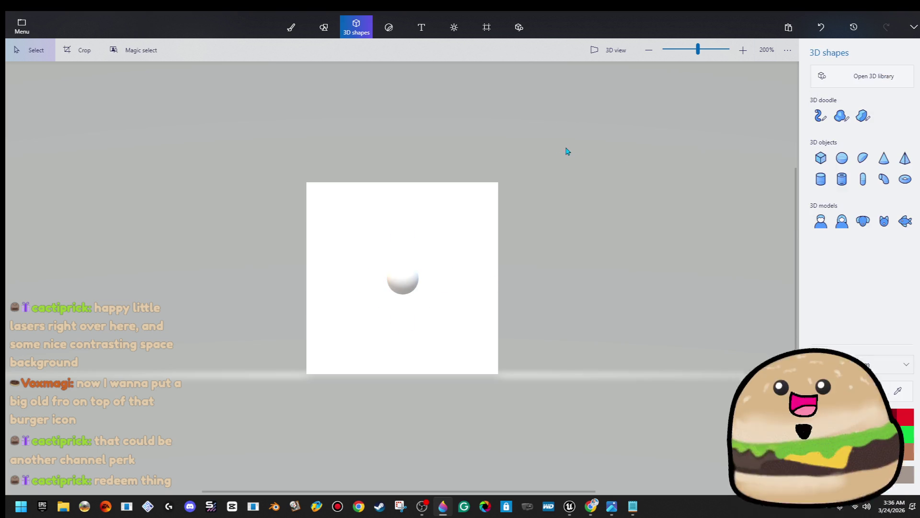
{"action": "left_click", "coordinate": [410, 285]}
{"action": "left_click", "coordinate": [632, 306]}
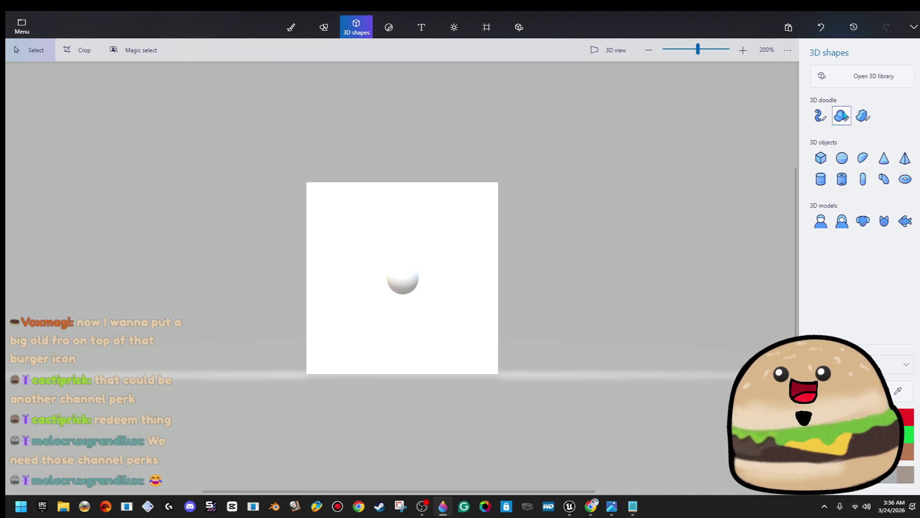
Draw a sharp-edged 3D doodle diamond spike starting at the canvas's left edge.
{"action": "left_click", "coordinate": [862, 115]}
{"action": "left_click", "coordinate": [309, 278]}
{"action": "left_click", "coordinate": [349, 264]}
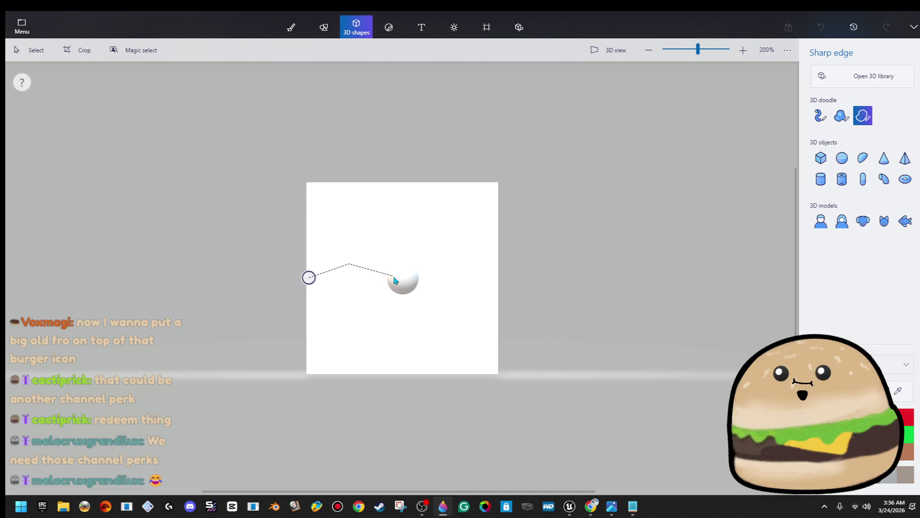
{"action": "left_click", "coordinate": [397, 277]}
{"action": "left_click", "coordinate": [309, 277]}
Tilt the diamond so it lies flat and move it back beside the sphere.
{"action": "left_click_drag", "start_coordinate": [370, 280], "coordinate": [260, 283]}
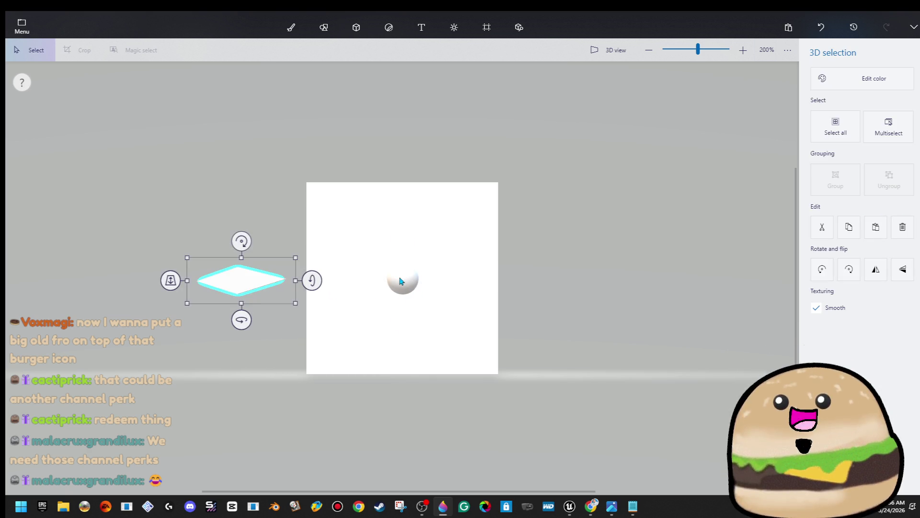
{"action": "left_click", "coordinate": [402, 280]}
{"action": "left_click", "coordinate": [243, 282]}
{"action": "left_click_drag", "start_coordinate": [239, 318], "coordinate": [242, 282]}
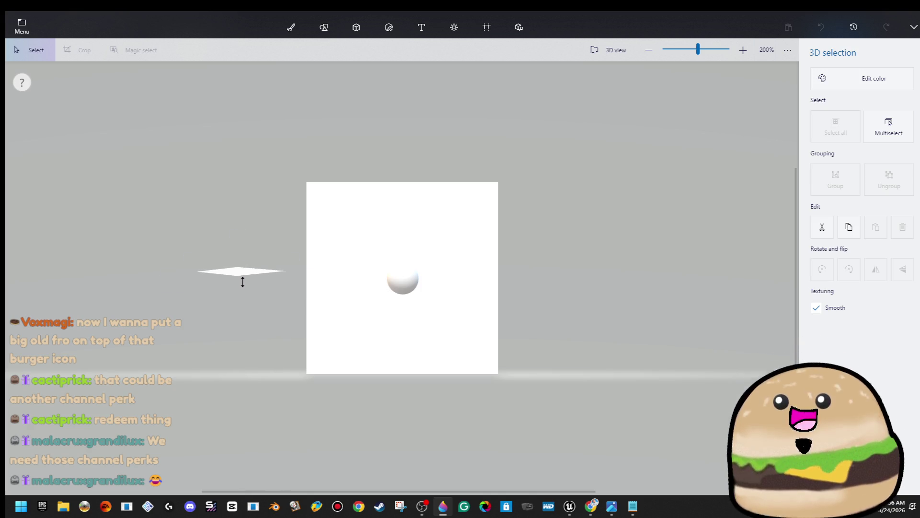
{"action": "left_click", "coordinate": [283, 206]}
{"action": "scroll", "coordinate": [258, 270], "scroll_direction": "up", "scroll_amount": 3}
{"action": "left_click", "coordinate": [98, 277]}
{"action": "mouse_move", "coordinate": [92, 275]}
{"action": "left_mouse_down"}
{"action": "mouse_move", "coordinate": [249, 297]}
{"action": "mouse_move", "coordinate": [312, 295]}
{"action": "left_mouse_up"}
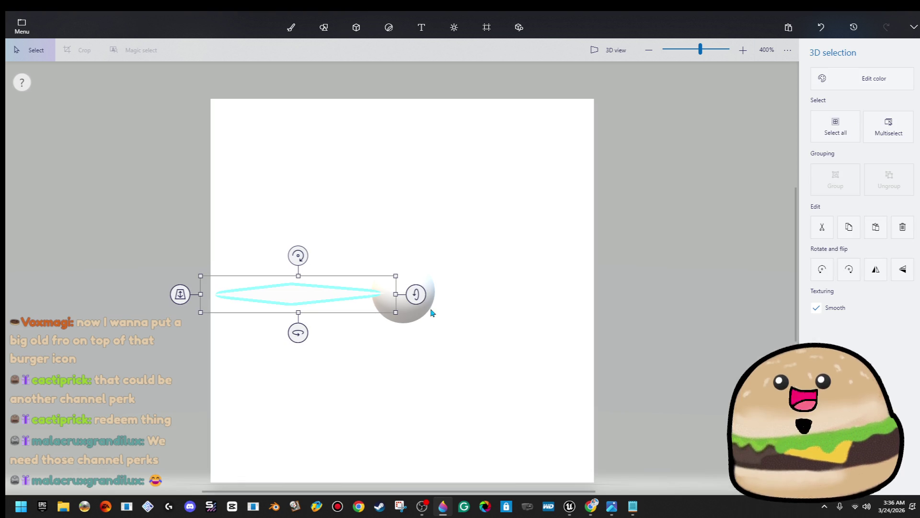
{"action": "left_click_drag", "start_coordinate": [417, 294], "coordinate": [367, 305]}
Delete the sphere, leaving only the flat diamond on the canvas.
{"action": "left_click", "coordinate": [402, 299]}
{"action": "key", "text": "Delete"}
{"action": "left_click", "coordinate": [288, 297]}
{"action": "scroll", "coordinate": [443, 306], "scroll_direction": "down", "scroll_amount": 3}
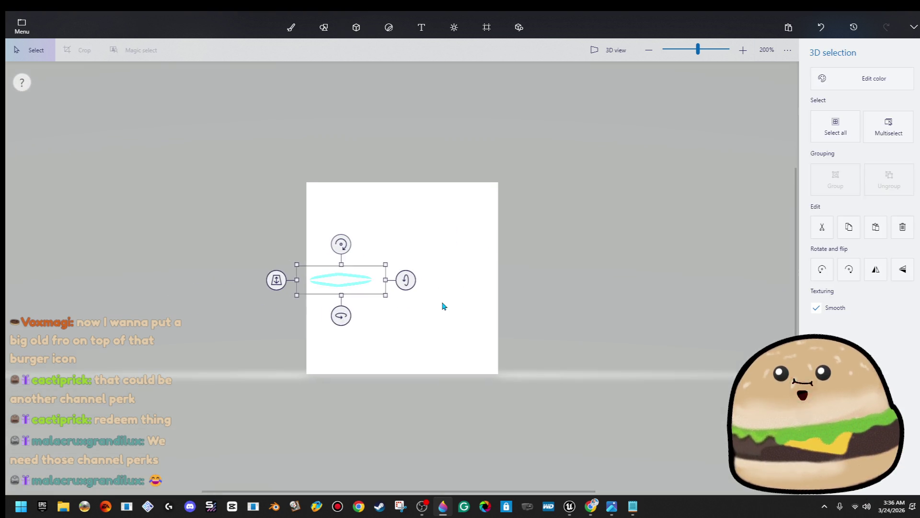
{"action": "left_click", "coordinate": [444, 305]}
{"action": "scroll", "coordinate": [401, 290], "scroll_direction": "up", "scroll_amount": 3}
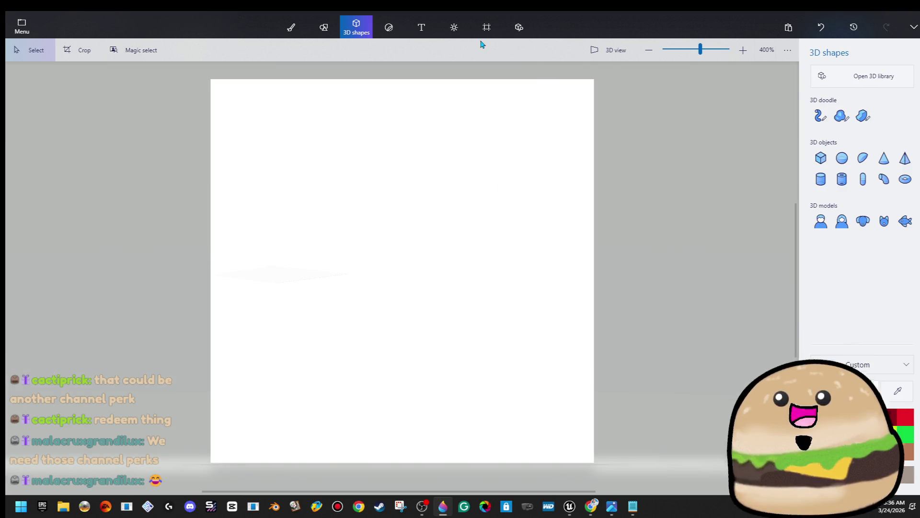
Reselect the diamond spike while checking the Canvas size settings.
{"action": "left_click", "coordinate": [483, 38]}
{"action": "left_click", "coordinate": [280, 278]}
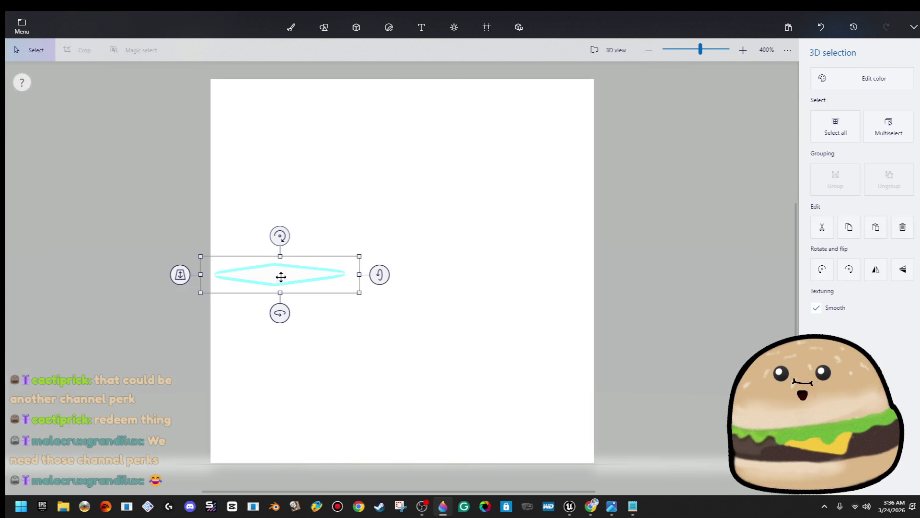
{"action": "left_click", "coordinate": [450, 204]}
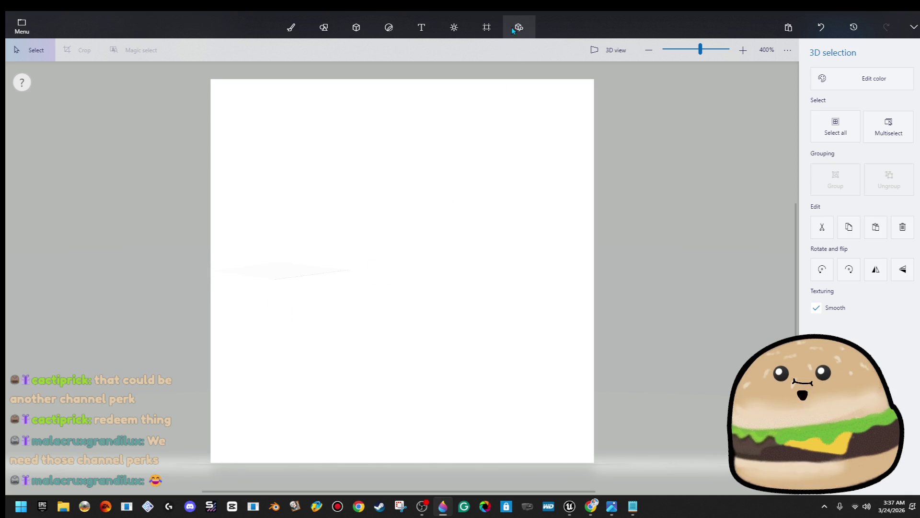
{"action": "left_click", "coordinate": [491, 33]}
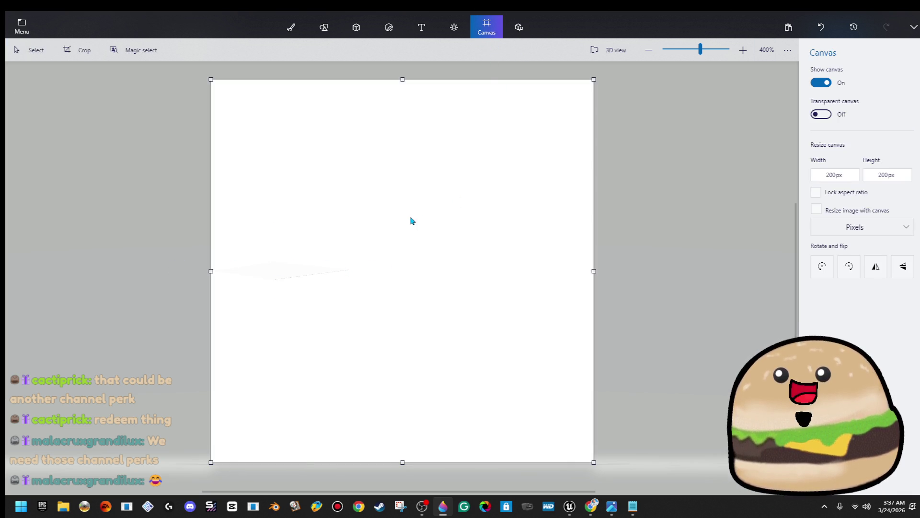
{"action": "left_click", "coordinate": [265, 276]}
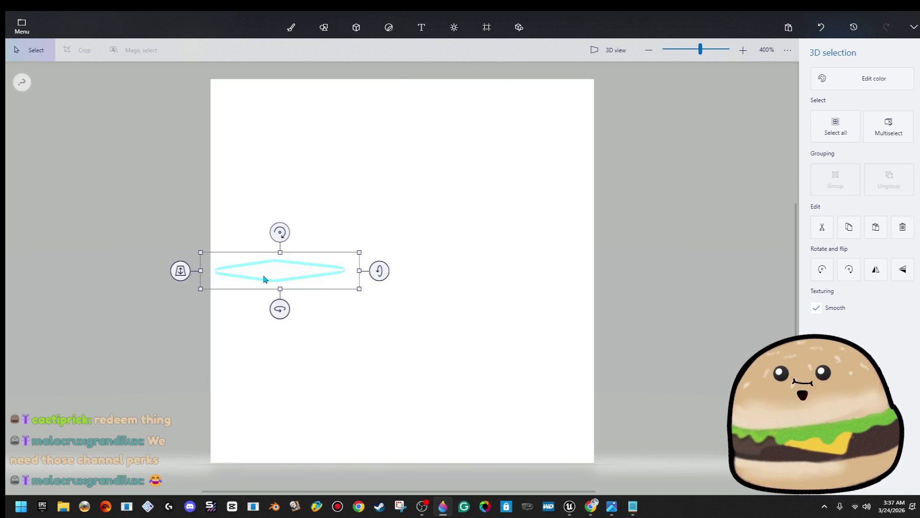
{"action": "left_click", "coordinate": [487, 36]}
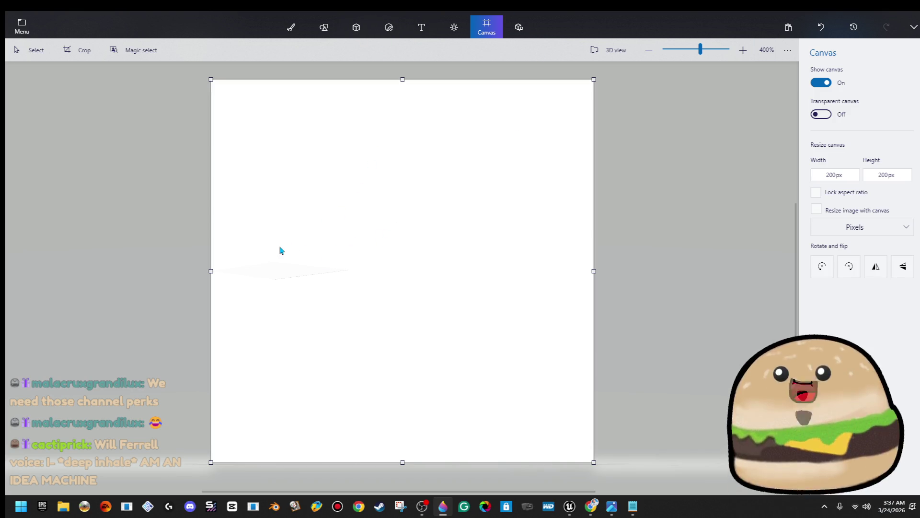
{"action": "left_click", "coordinate": [300, 275]}
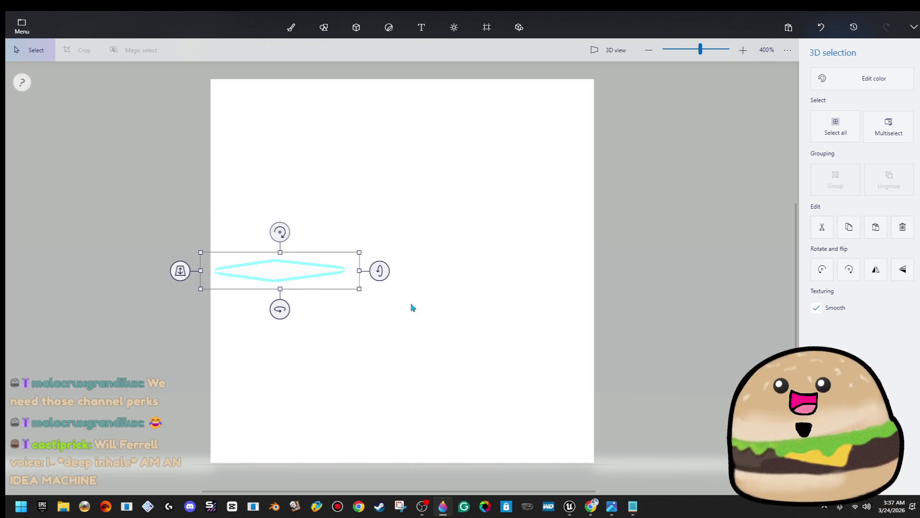
Colour the diamond spike light grey e6e6e6.
{"action": "left_click", "coordinate": [825, 79]}
{"action": "left_click", "coordinate": [741, 124]}
{"action": "left_click_drag", "start_coordinate": [372, 183], "coordinate": [362, 187]}
{"action": "left_click", "coordinate": [415, 348]}
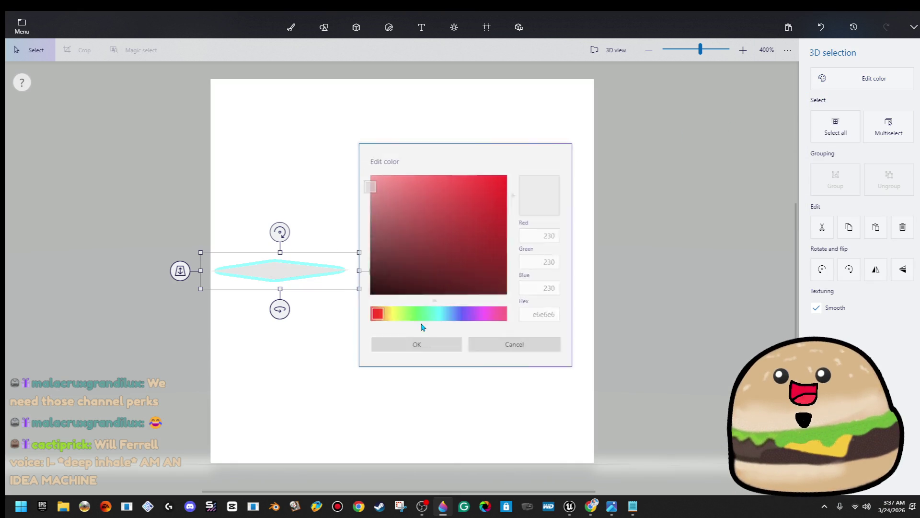
{"action": "left_click", "coordinate": [413, 230]}
Duplicate the grey diamond and mirror the copy horizontally onto the opposite side.
{"action": "left_click", "coordinate": [261, 274]}
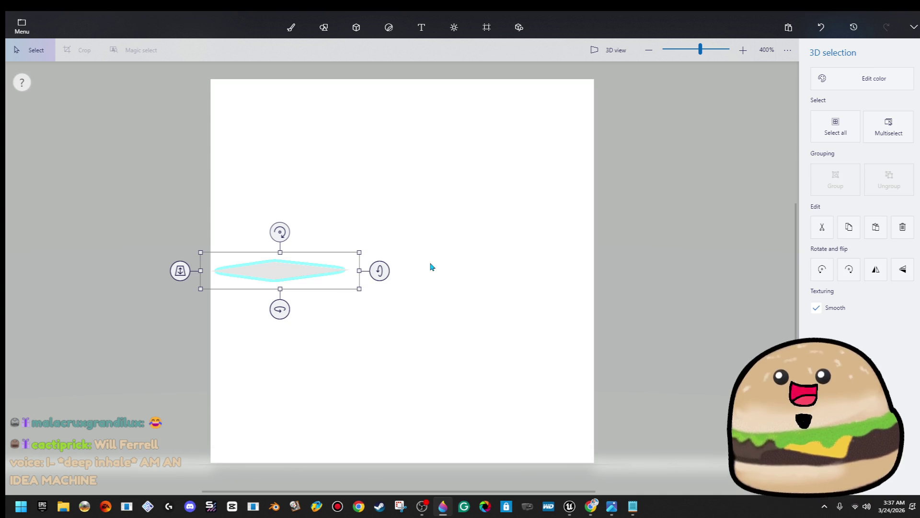
{"action": "key", "text": "ctrl"}
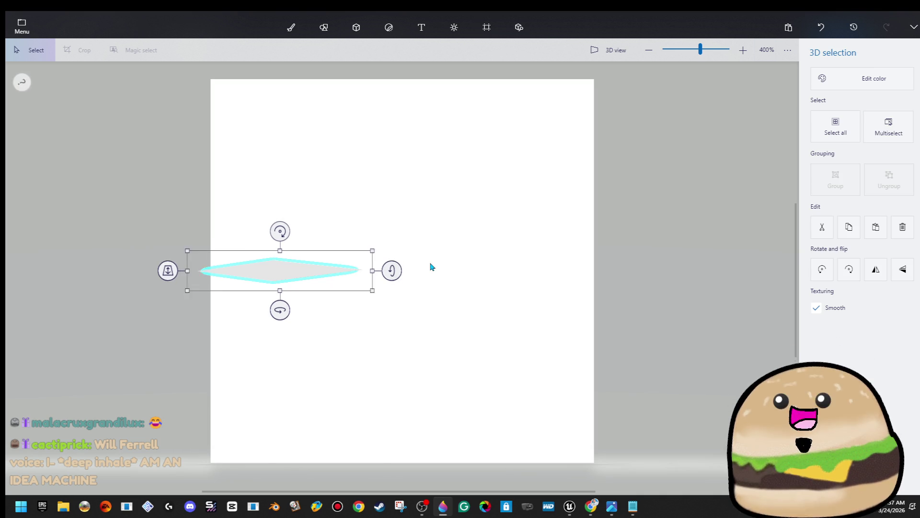
{"action": "left_click", "coordinate": [431, 267]}
{"action": "key", "text": "ctrl+v"}
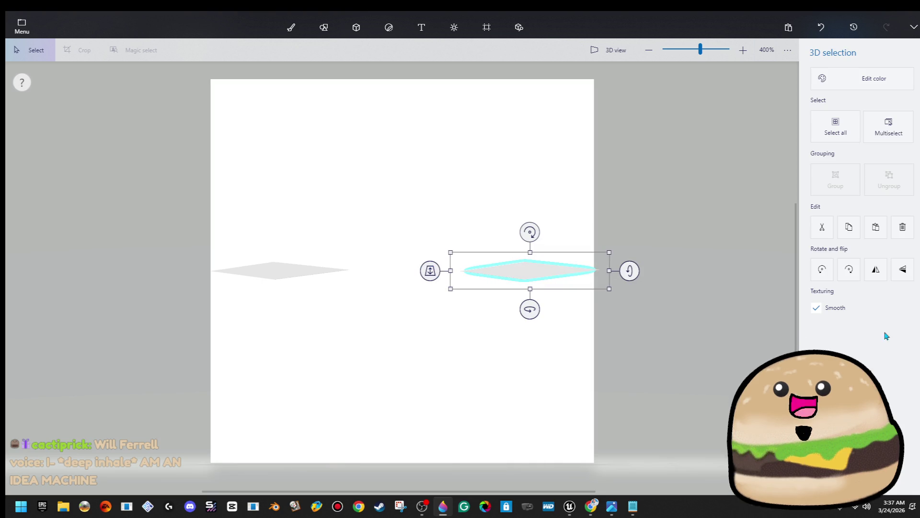
{"action": "left_click", "coordinate": [876, 270]}
{"action": "left_click", "coordinate": [876, 269]}
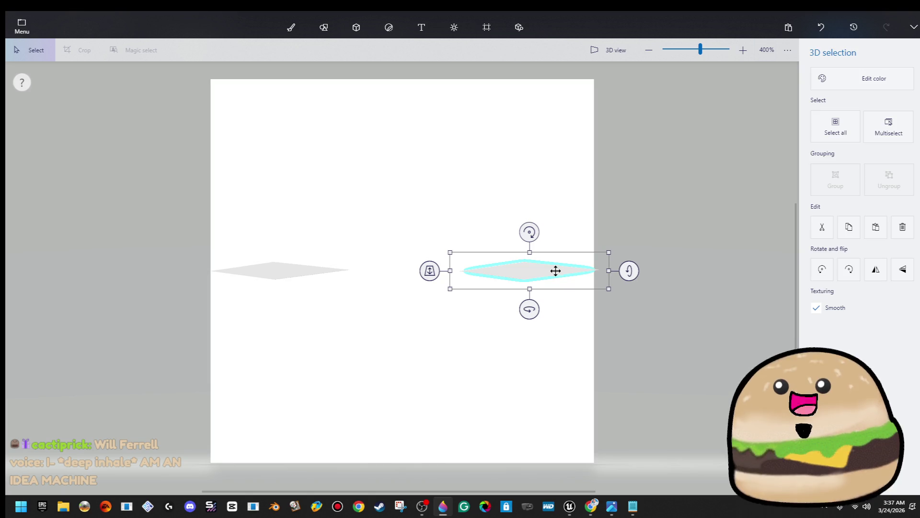
Select both spikes and rotate the pair 90° into vertical spikes, completing the cross.
{"action": "key", "text": "c"}
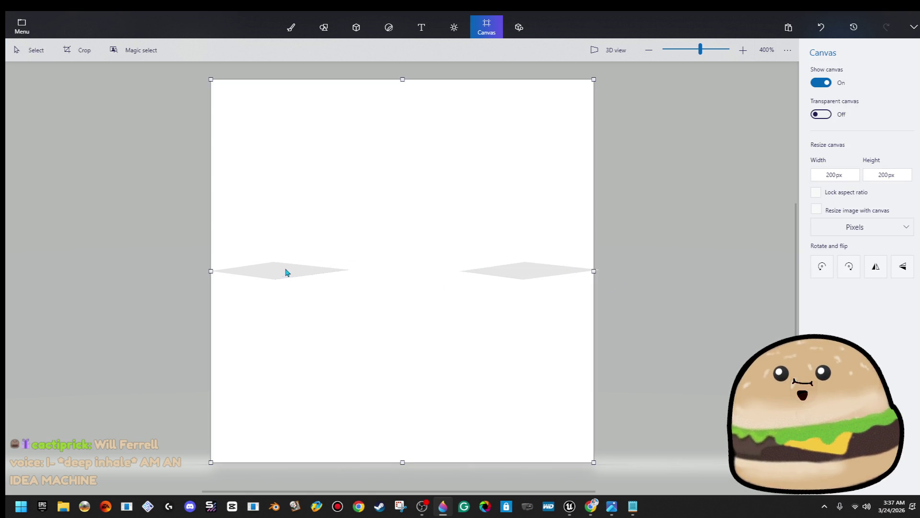
{"action": "left_click", "coordinate": [290, 271]}
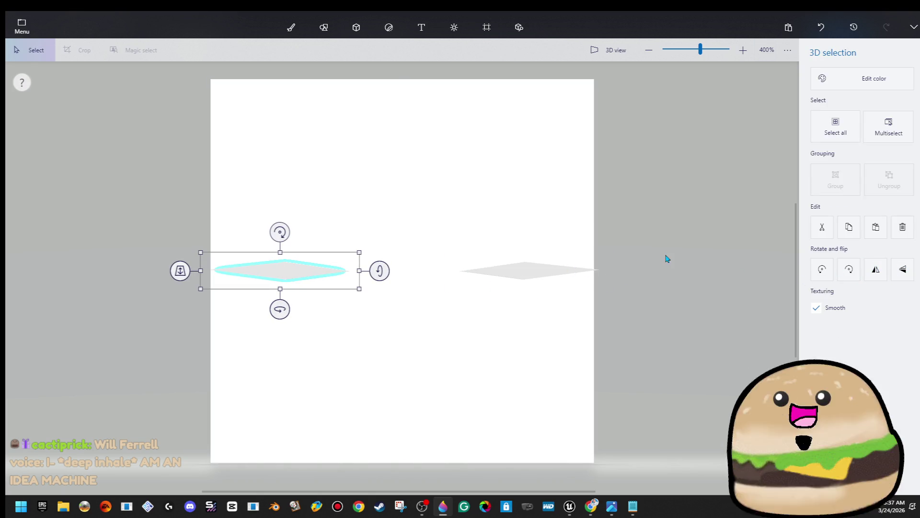
{"action": "left_click", "coordinate": [671, 260]}
{"action": "mouse_move", "coordinate": [669, 192]}
{"action": "left_mouse_down"}
{"action": "mouse_move", "coordinate": [117, 376]}
{"action": "mouse_move", "coordinate": [49, 378]}
{"action": "left_mouse_up"}
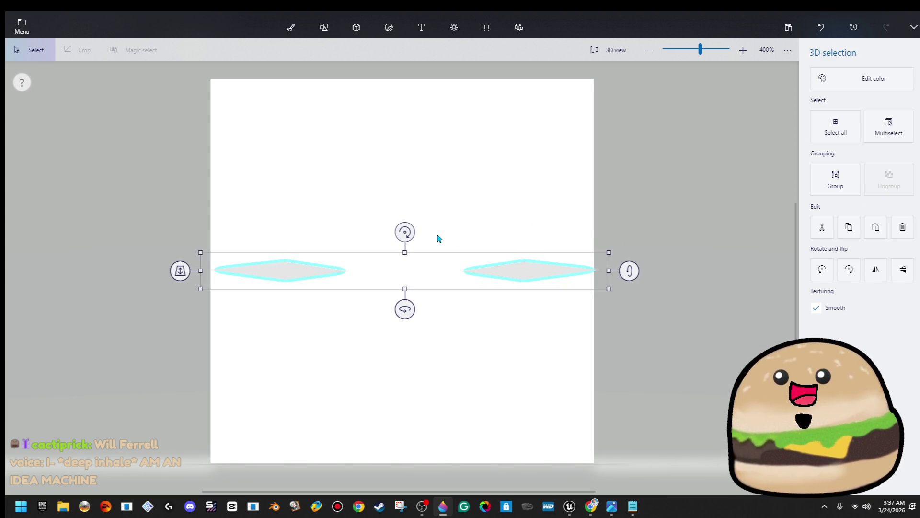
{"action": "mouse_move", "coordinate": [414, 234]}
{"action": "left_mouse_down"}
{"action": "mouse_move", "coordinate": [432, 242]}
{"action": "mouse_move", "coordinate": [456, 286]}
{"action": "left_mouse_up"}
{"action": "key", "text": "c"}
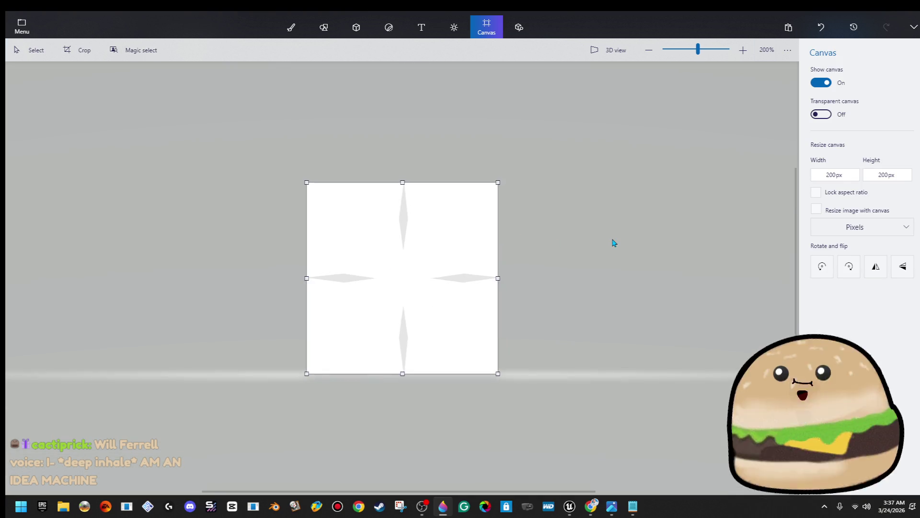
{"action": "scroll", "coordinate": [535, 267], "scroll_direction": "up", "scroll_amount": 5}
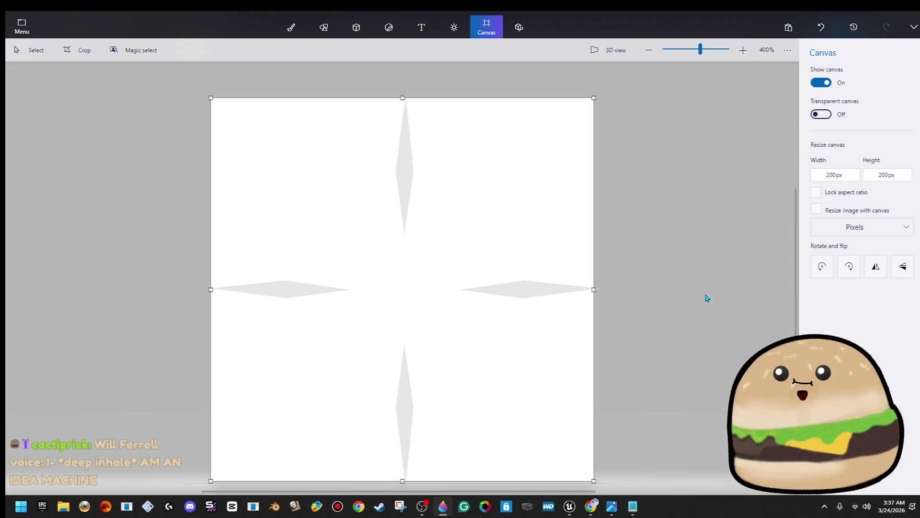
{"action": "scroll", "coordinate": [684, 290], "scroll_direction": "down", "scroll_amount": 5}
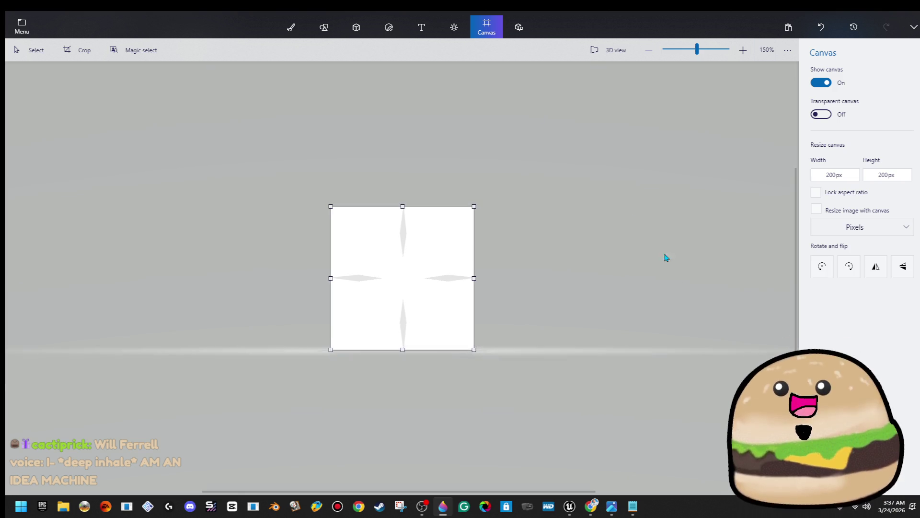
{"action": "scroll", "coordinate": [383, 201], "scroll_direction": "up", "scroll_amount": 5}
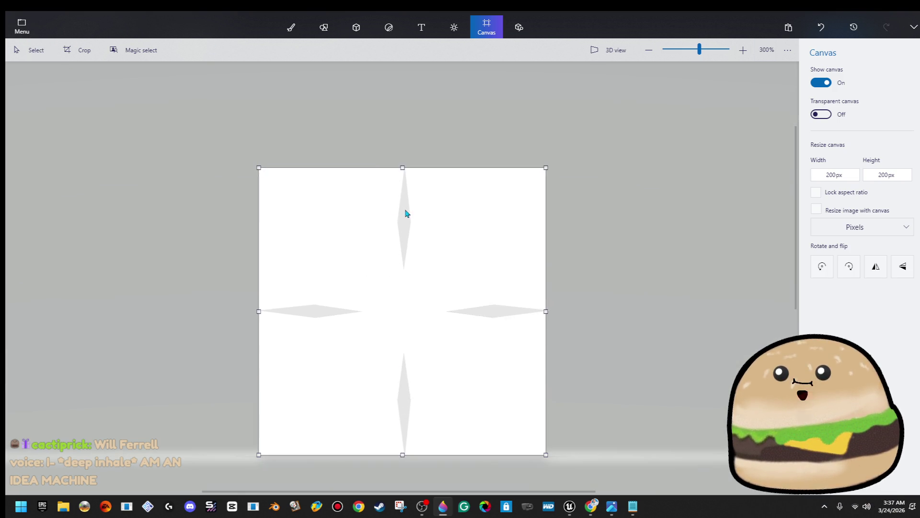
{"action": "scroll", "coordinate": [493, 240], "scroll_direction": "down", "scroll_amount": 1}
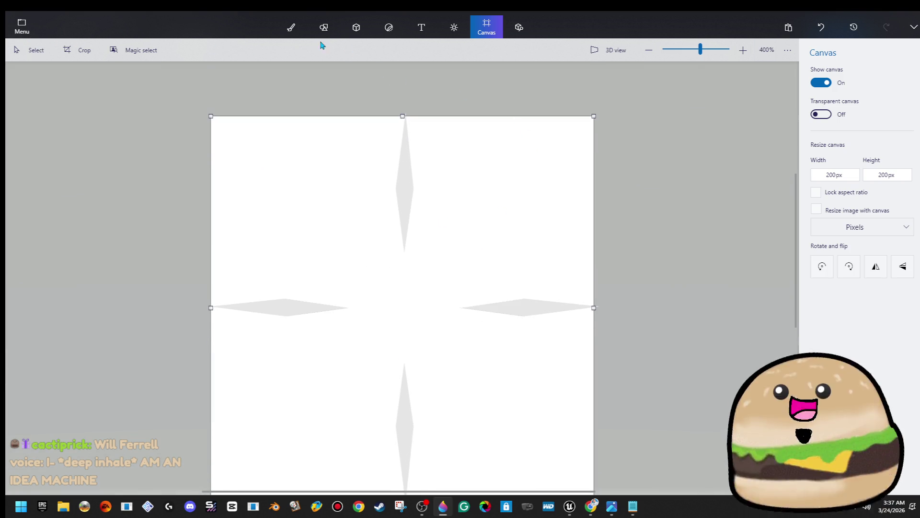
{"action": "left_click", "coordinate": [296, 34]}
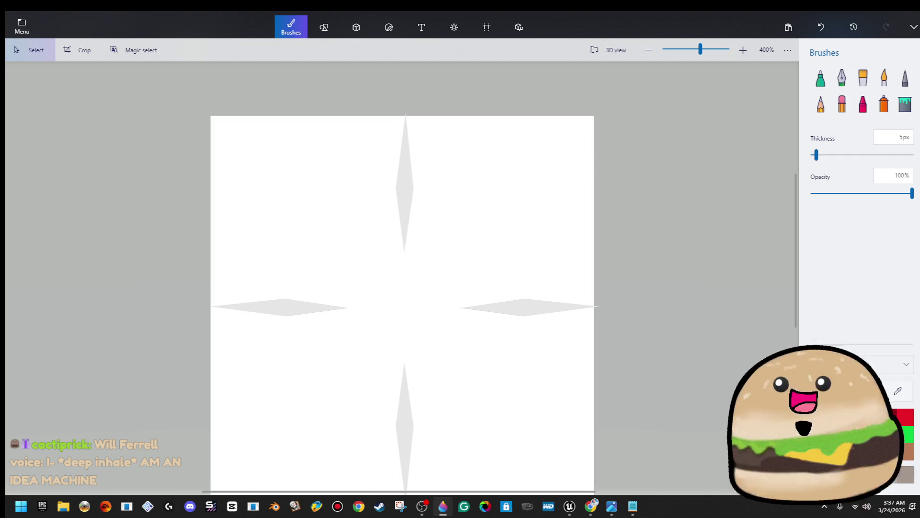
With the spray can, undo the first heavy stroke and lightly shade the top spike.
{"action": "left_click", "coordinate": [884, 104]}
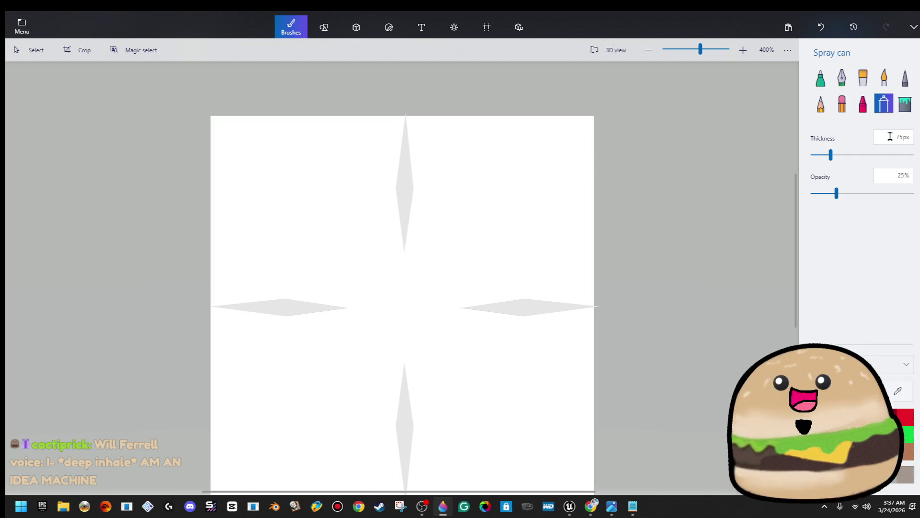
{"action": "left_click", "coordinate": [406, 133]}
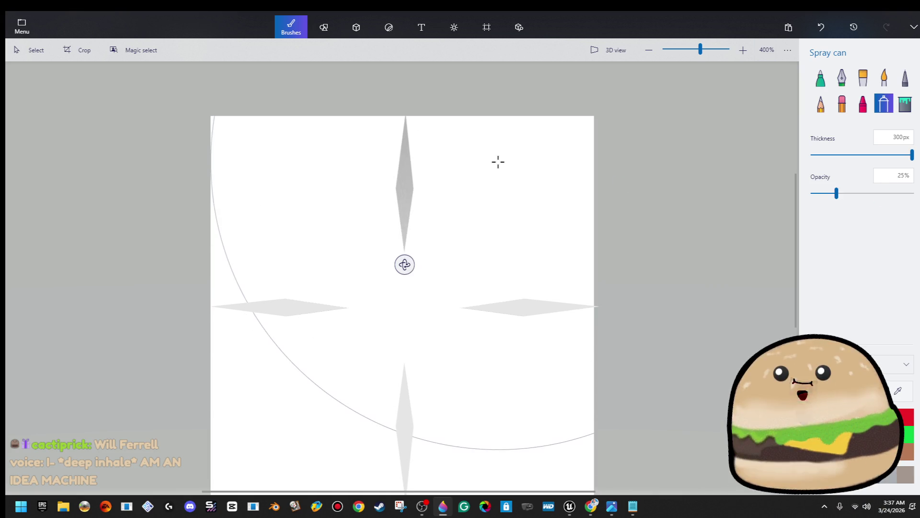
{"action": "key", "text": "ctrl+z"}
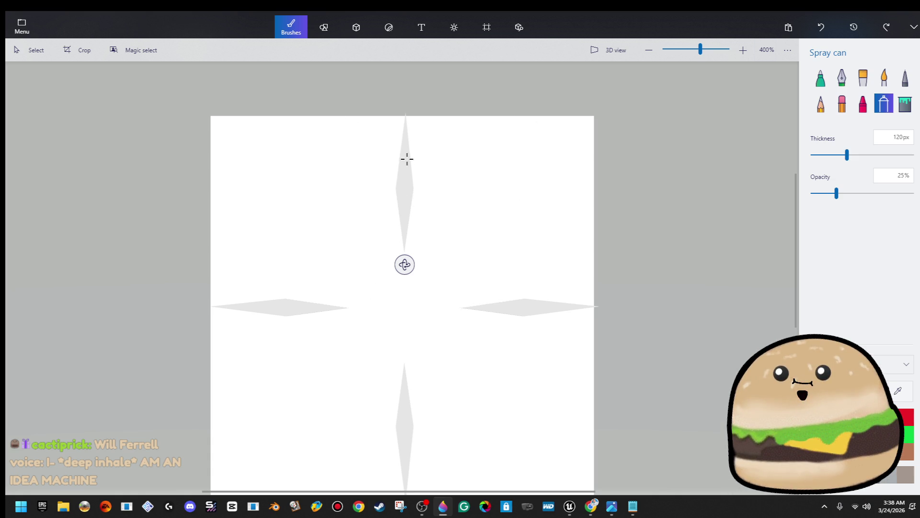
{"action": "left_click", "coordinate": [404, 129]}
Spray grey shading toward the outer tips of the top, bottom, left and right spikes.
{"action": "left_click_drag", "start_coordinate": [583, 306], "coordinate": [586, 306]}
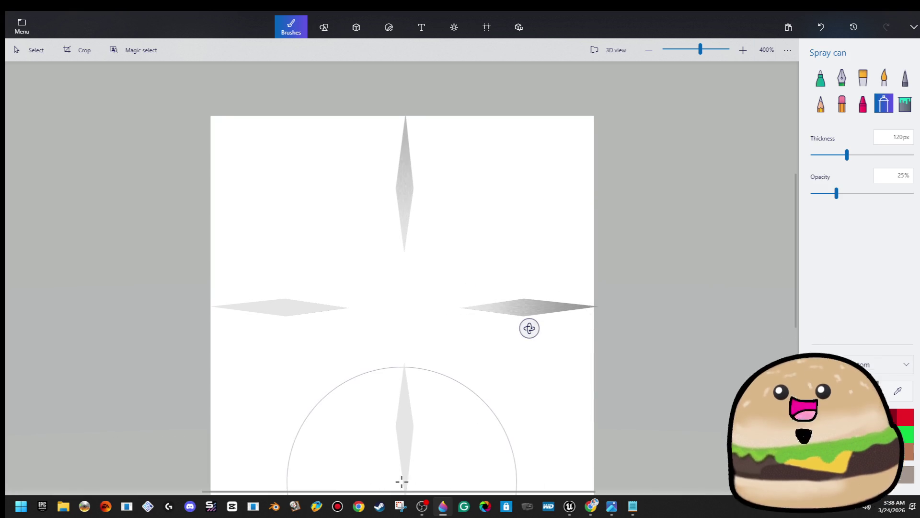
{"action": "left_click_drag", "start_coordinate": [405, 477], "coordinate": [405, 475]}
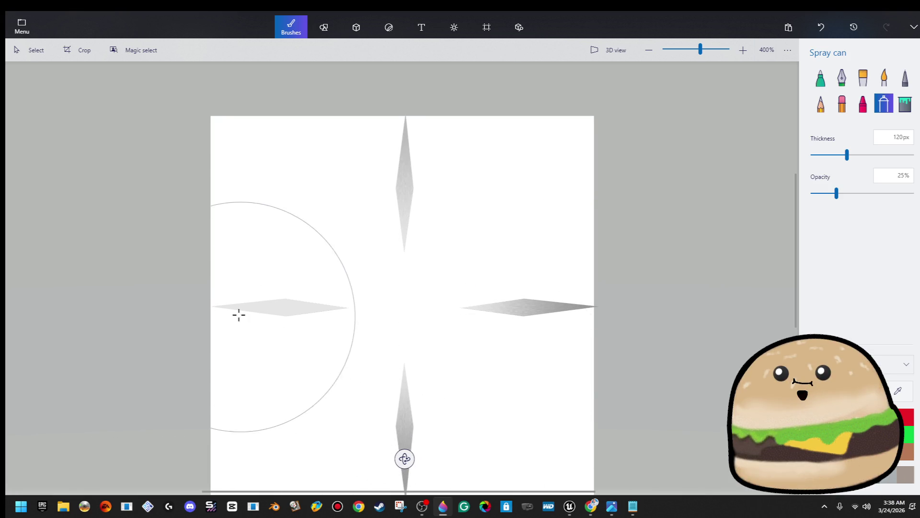
{"action": "left_click_drag", "start_coordinate": [230, 307], "coordinate": [225, 306]}
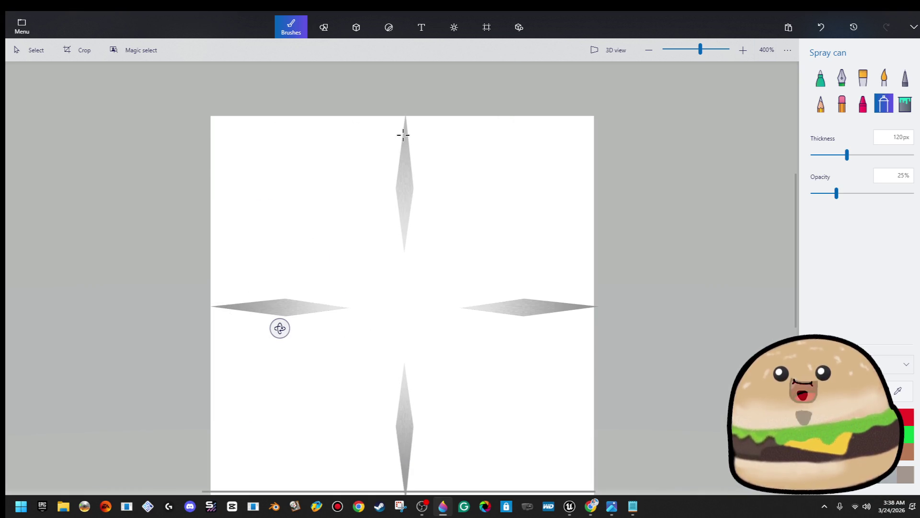
{"action": "left_click_drag", "start_coordinate": [406, 129], "coordinate": [405, 130]}
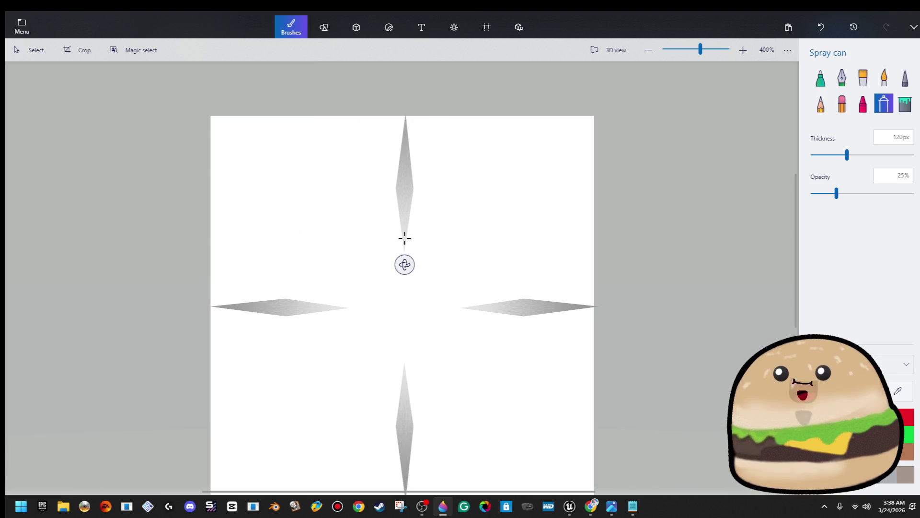
{"action": "left_click_drag", "start_coordinate": [476, 305], "coordinate": [476, 308]}
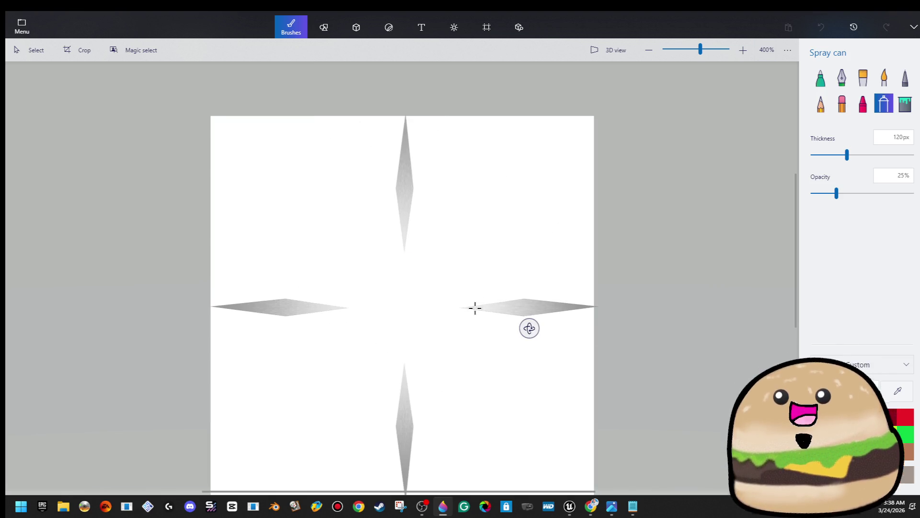
{"action": "left_click_drag", "start_coordinate": [405, 388], "coordinate": [405, 386]}
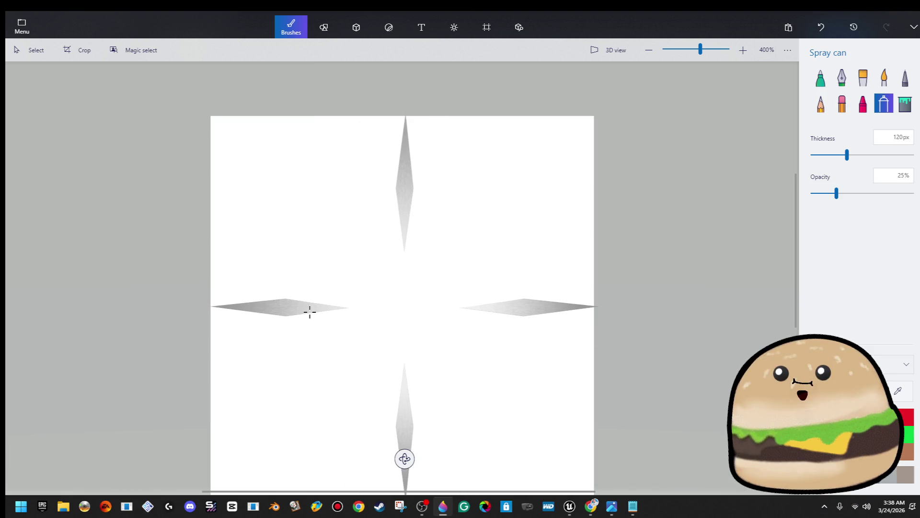
{"action": "left_click_drag", "start_coordinate": [318, 305], "coordinate": [347, 302]}
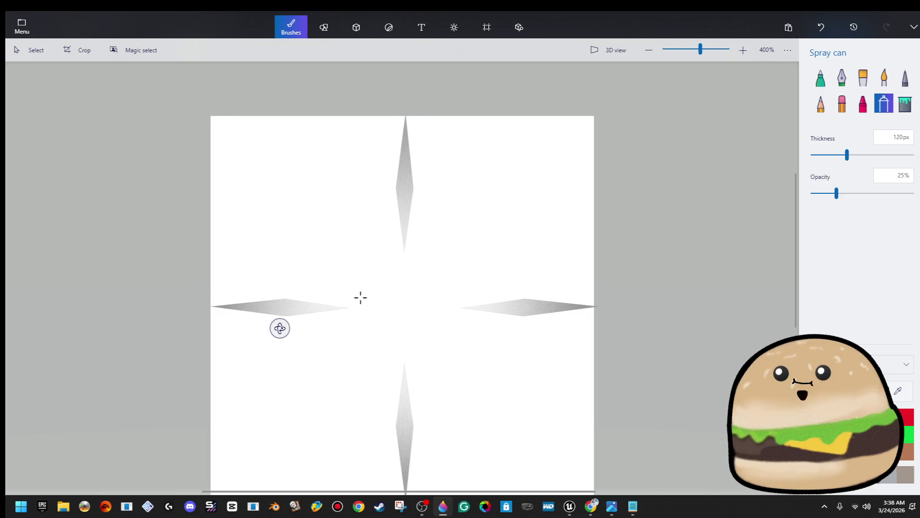
{"action": "left_click", "coordinate": [405, 228]}
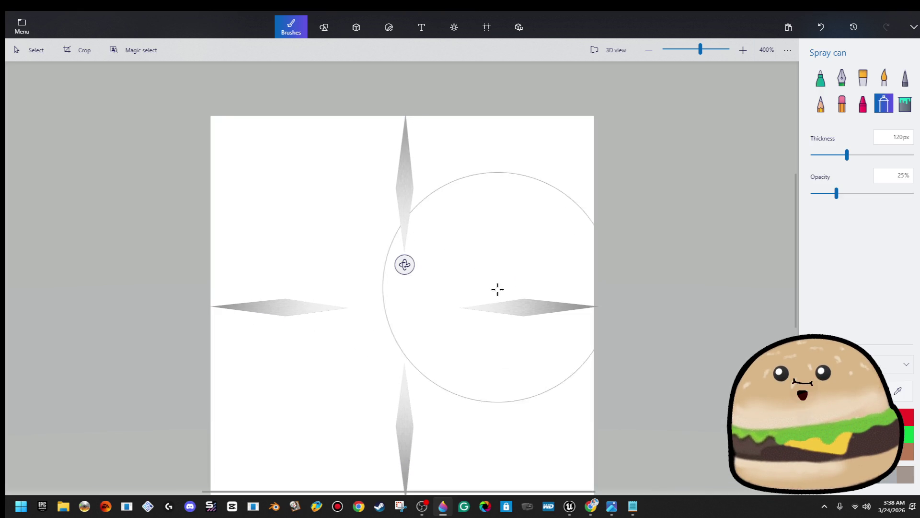
{"action": "left_click_drag", "start_coordinate": [482, 311], "coordinate": [481, 307]}
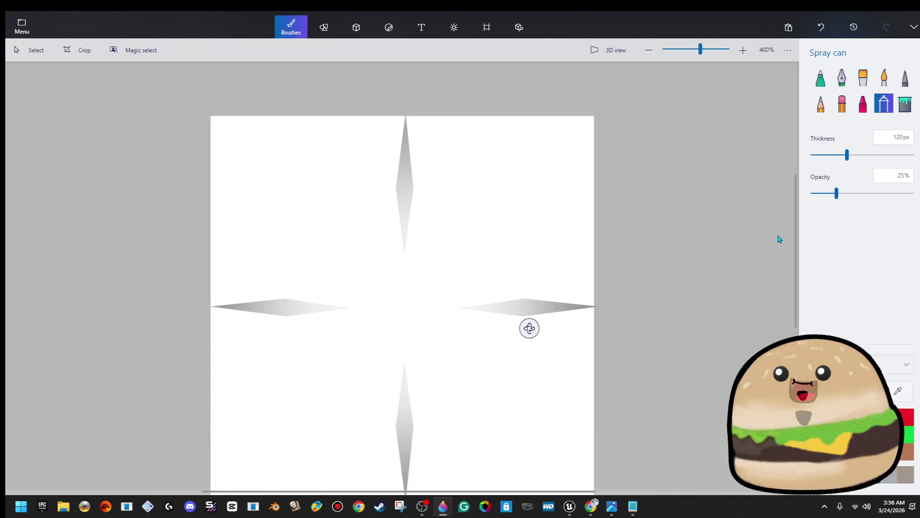
{"action": "scroll", "coordinate": [643, 272], "scroll_direction": "down", "scroll_amount": 2}
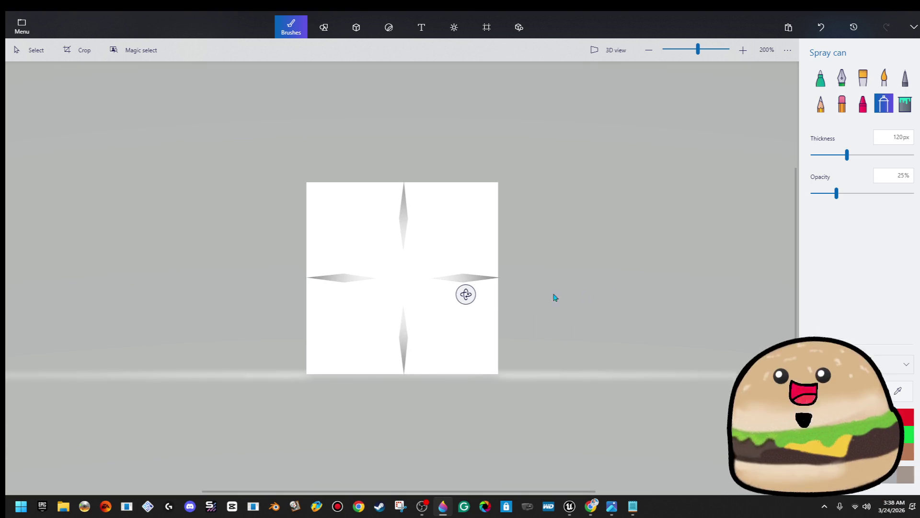
{"action": "scroll", "coordinate": [431, 291], "scroll_direction": "up", "scroll_amount": 1}
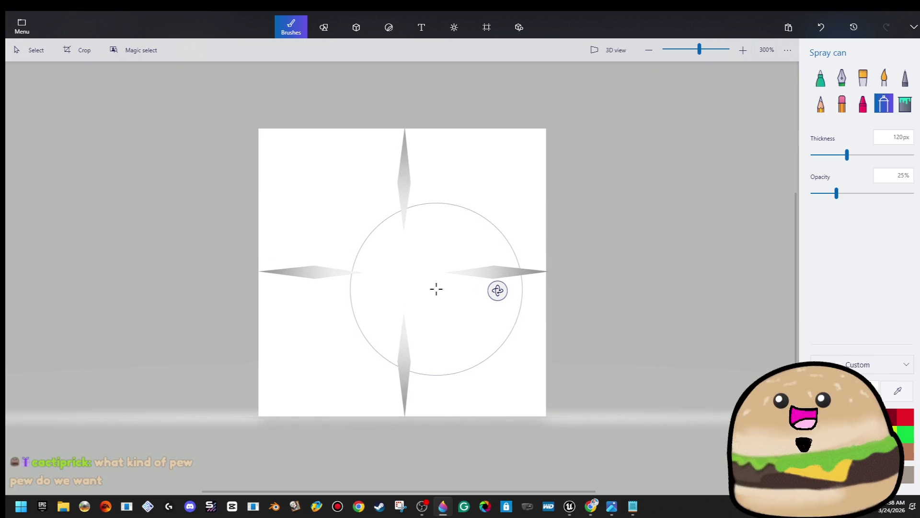
{"action": "scroll", "coordinate": [459, 280], "scroll_direction": "up", "scroll_amount": 3}
{"action": "scroll", "coordinate": [569, 269], "scroll_direction": "up", "scroll_amount": 2}
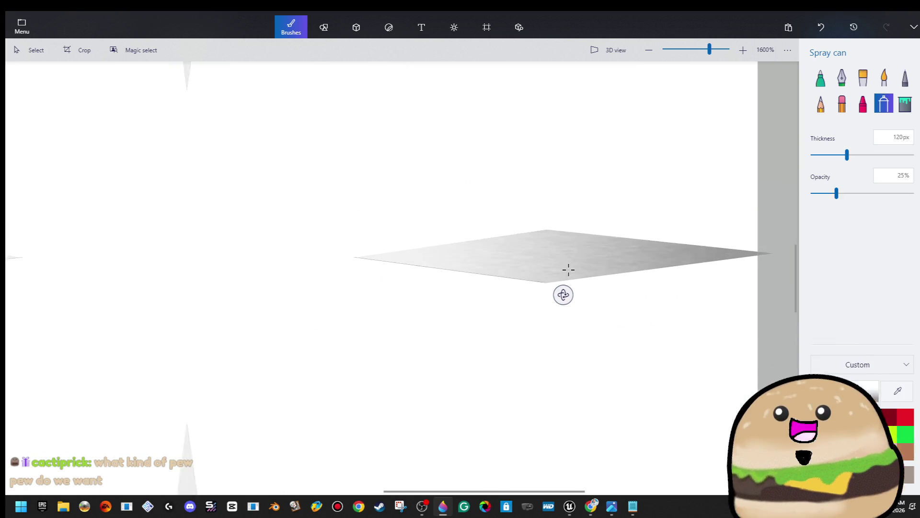
{"action": "scroll", "coordinate": [612, 261], "scroll_direction": "down", "scroll_amount": 4}
{"action": "scroll", "coordinate": [641, 258], "scroll_direction": "down", "scroll_amount": 1}
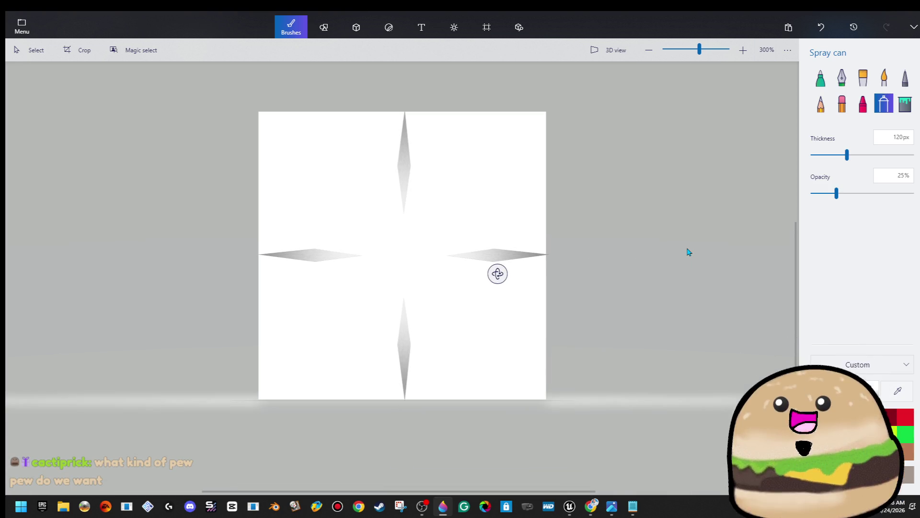
Start exporting the picture as an image, then cancel back to the canvas.
{"action": "left_click", "coordinate": [20, 32]}
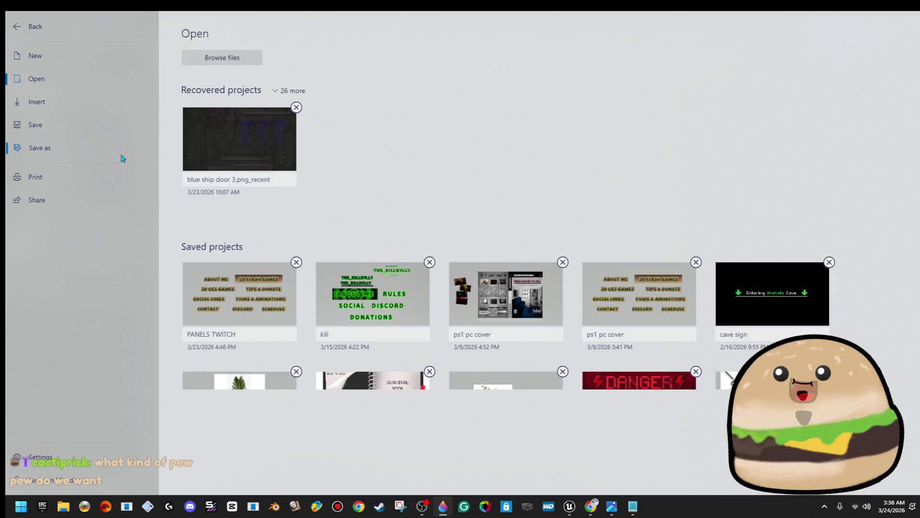
{"action": "left_click", "coordinate": [124, 150]}
{"action": "left_click", "coordinate": [205, 87]}
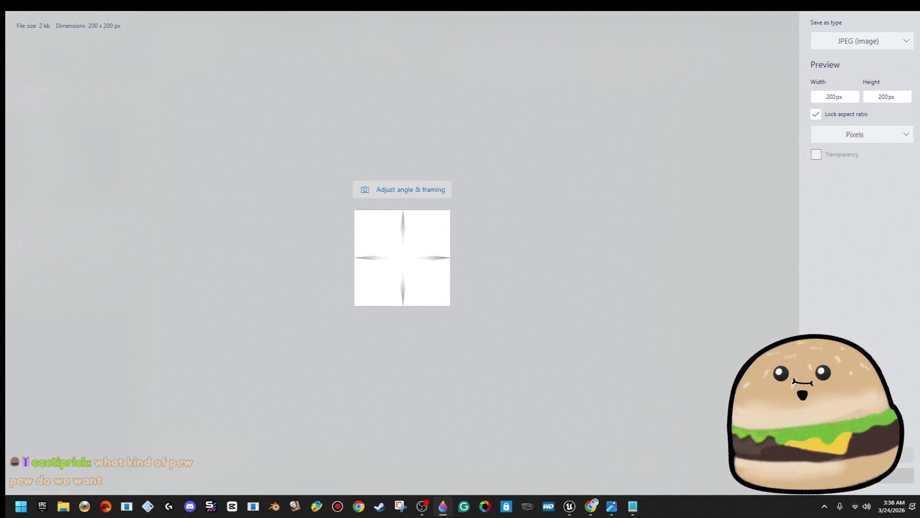
{"action": "key", "text": "Return"}
{"action": "left_click", "coordinate": [889, 477]}
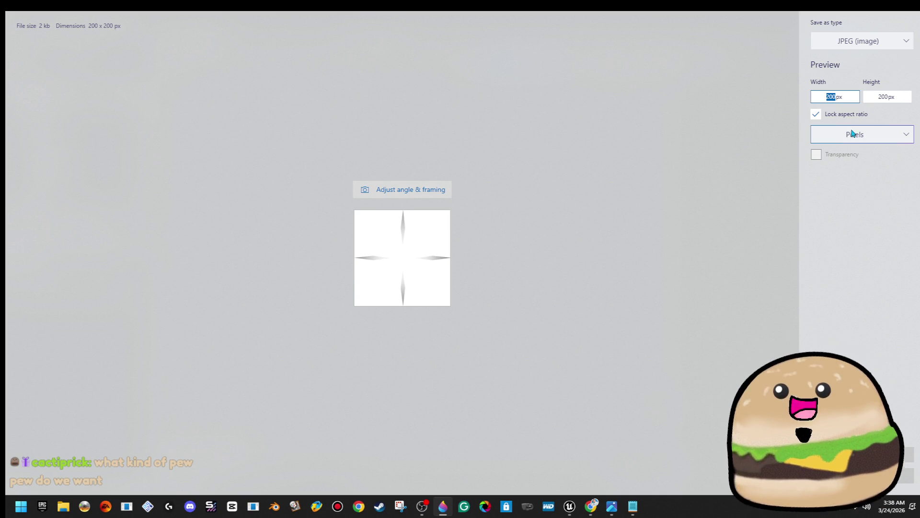
{"action": "key", "text": "Escape"}
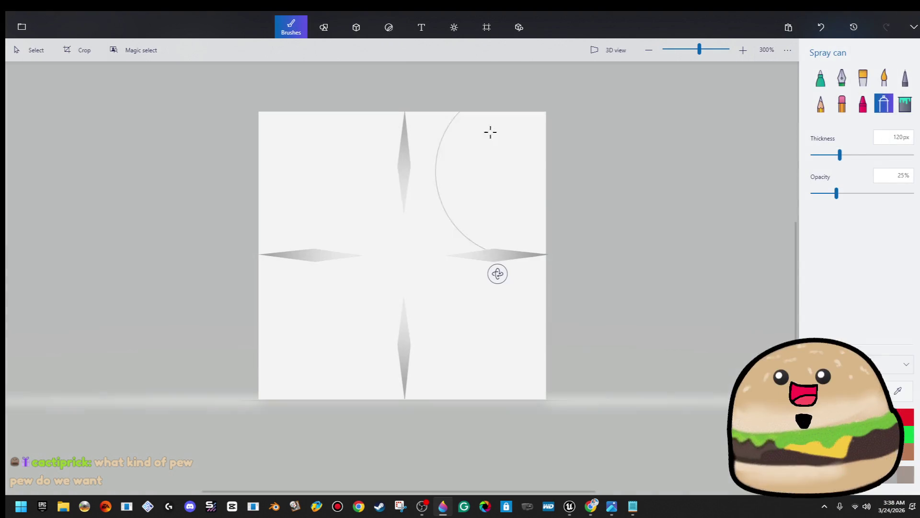
{"action": "left_click", "coordinate": [356, 27]}
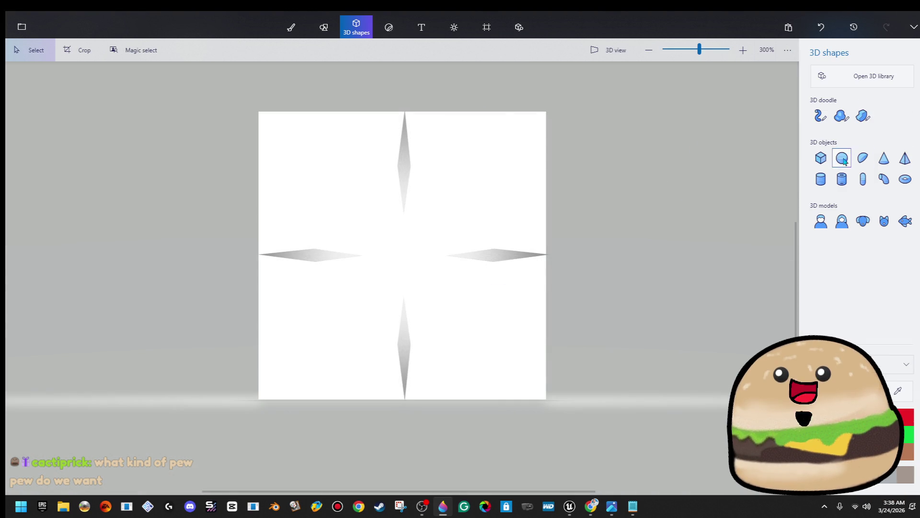
{"action": "left_click", "coordinate": [821, 158]}
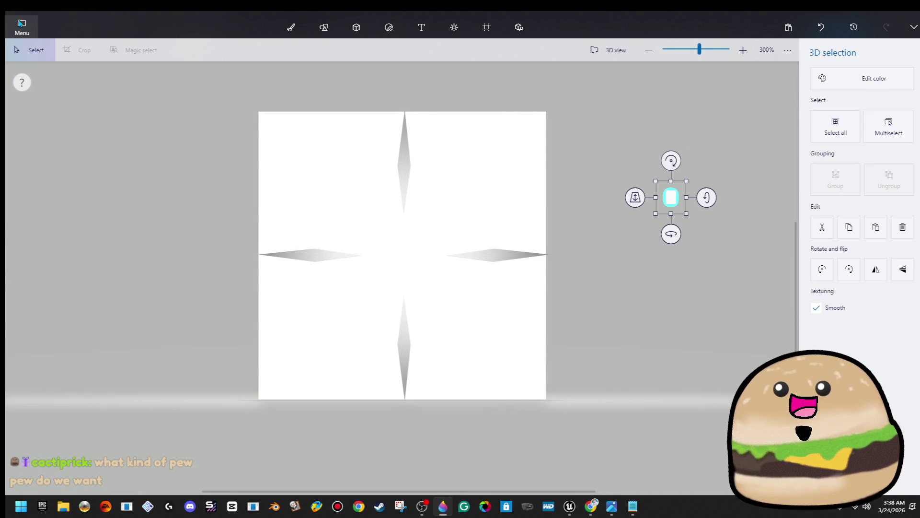
Export the crosshair as a transparent PNG into space_stuff_actor and return to Unreal.
{"action": "left_click", "coordinate": [22, 27]}
{"action": "left_click", "coordinate": [40, 148]}
{"action": "left_click", "coordinate": [220, 89]}
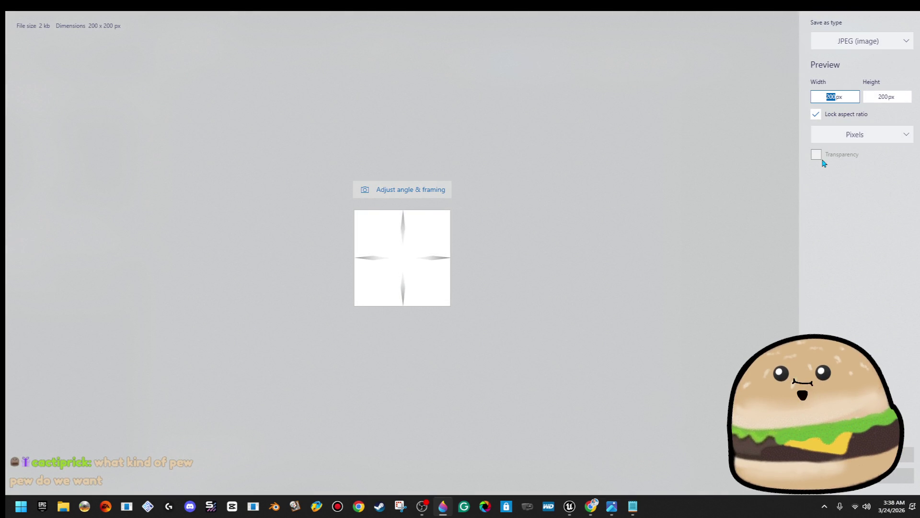
{"action": "left_click", "coordinate": [865, 42]}
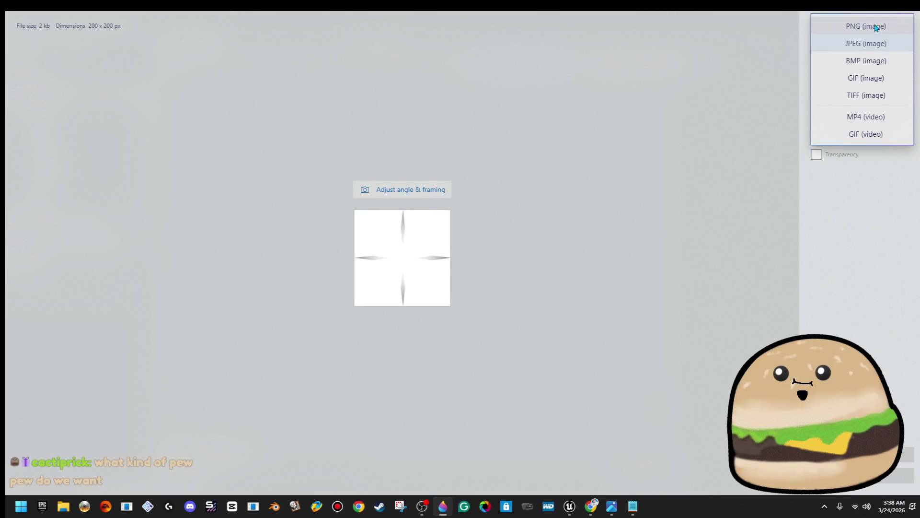
{"action": "left_click", "coordinate": [878, 25]}
{"action": "left_click", "coordinate": [816, 154]}
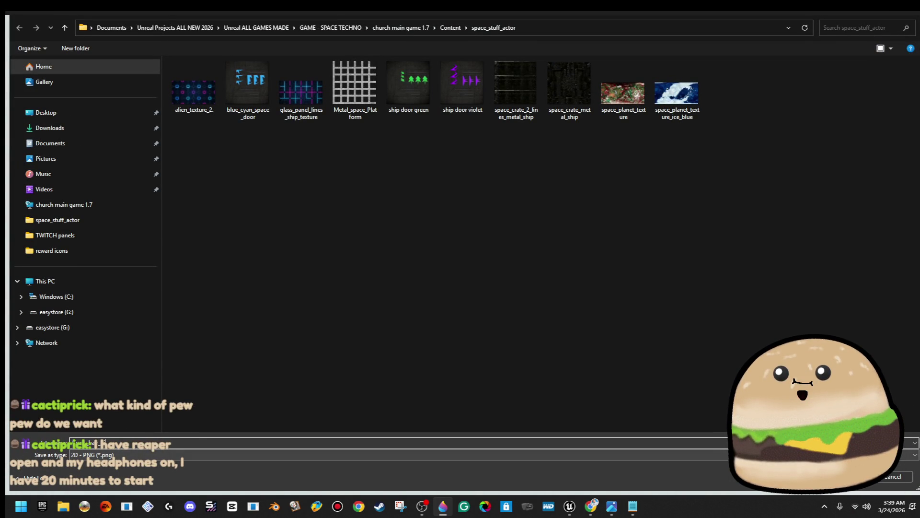
{"action": "key", "text": "Return"}
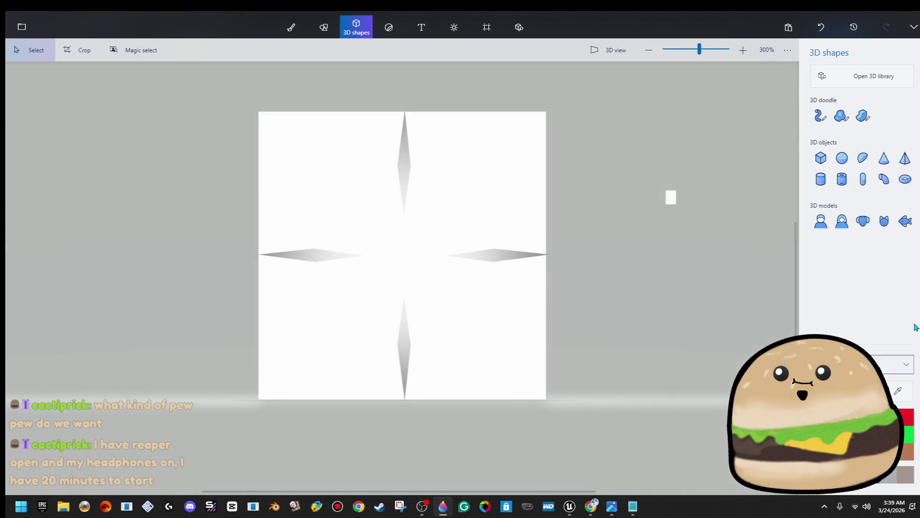
{"action": "key", "text": "alt+Tab"}
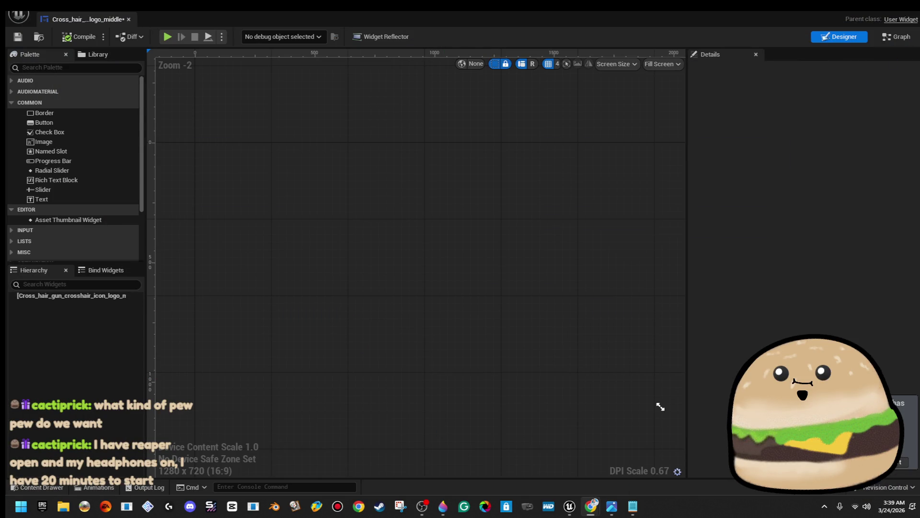
Add a Canvas Panel and an Image widget to the crosshair widget.
{"action": "left_click", "coordinate": [74, 69]}
{"action": "type", "text": "can"}
{"action": "left_click_drag", "start_coordinate": [90, 91], "coordinate": [477, 259]}
{"action": "left_click", "coordinate": [195, 119]}
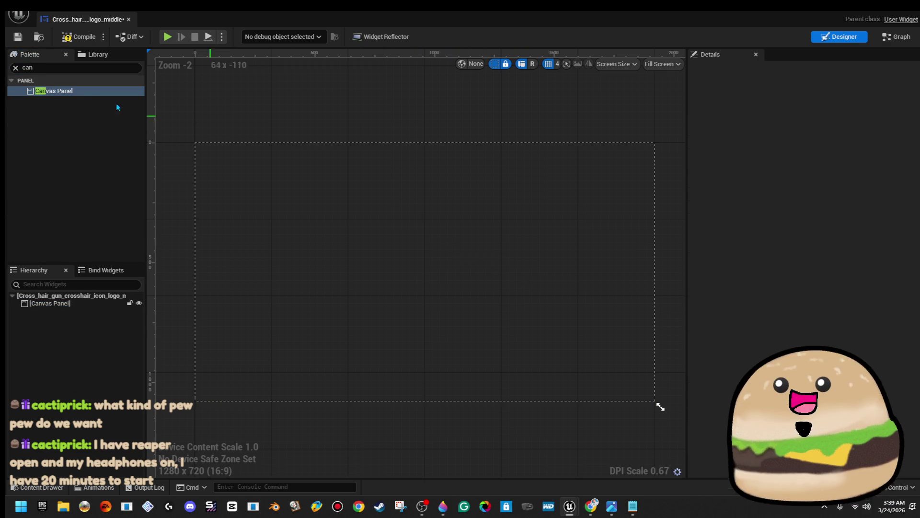
{"action": "left_click", "coordinate": [15, 67]}
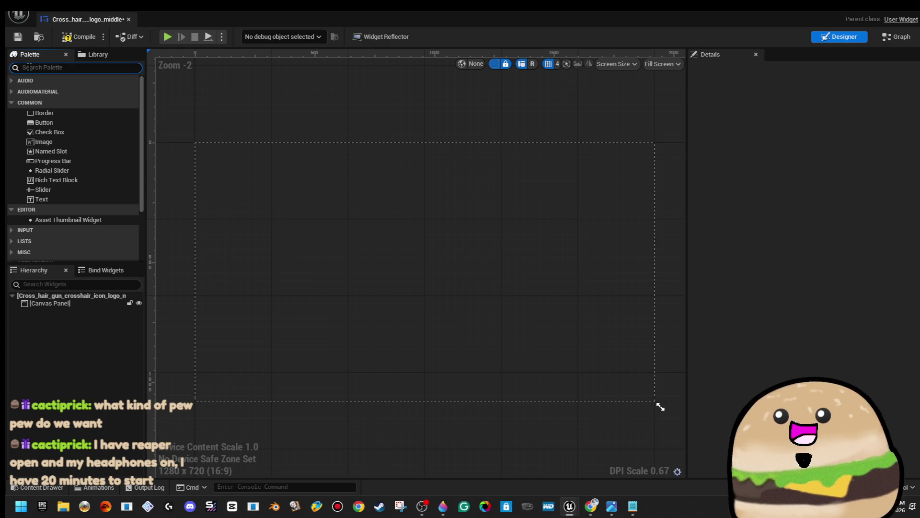
{"action": "type", "text": "image"}
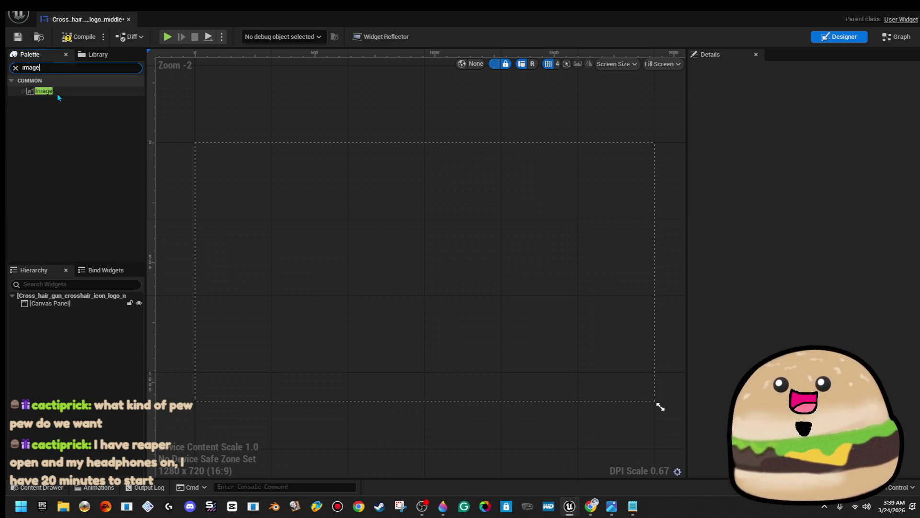
{"action": "mouse_move", "coordinate": [59, 93]}
{"action": "left_mouse_down"}
{"action": "mouse_move", "coordinate": [363, 269]}
{"action": "mouse_move", "coordinate": [415, 259]}
{"action": "left_mouse_up"}
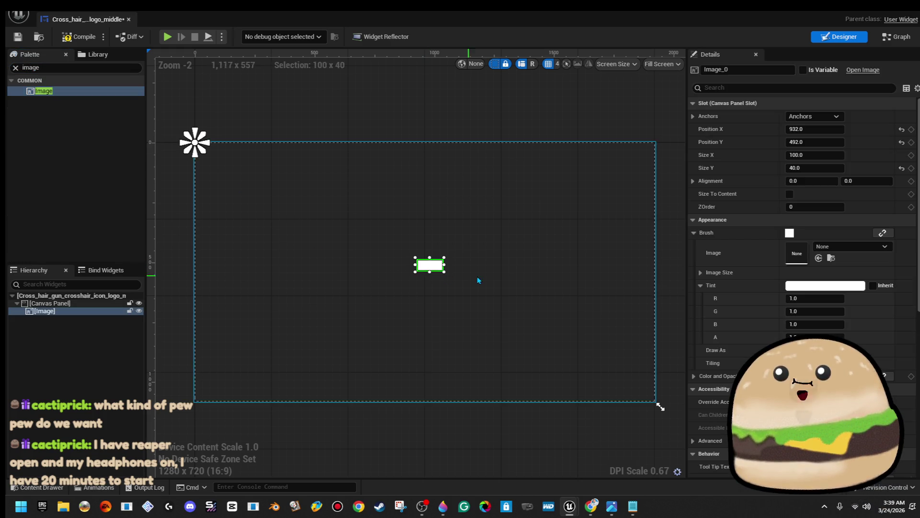
Anchor the image to the centre preset and set its Size Y to 100.
{"action": "left_click", "coordinate": [840, 116]}
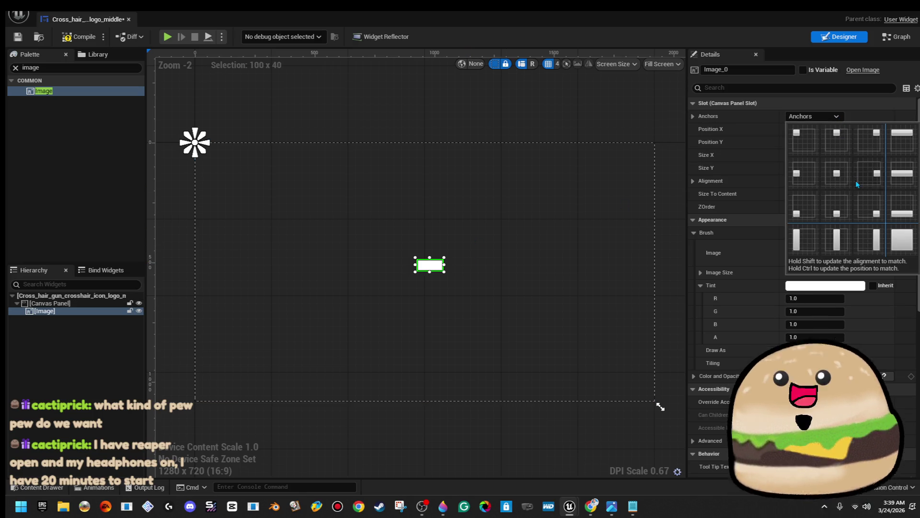
{"action": "left_click", "coordinate": [844, 172]}
{"action": "left_click", "coordinate": [542, 91]}
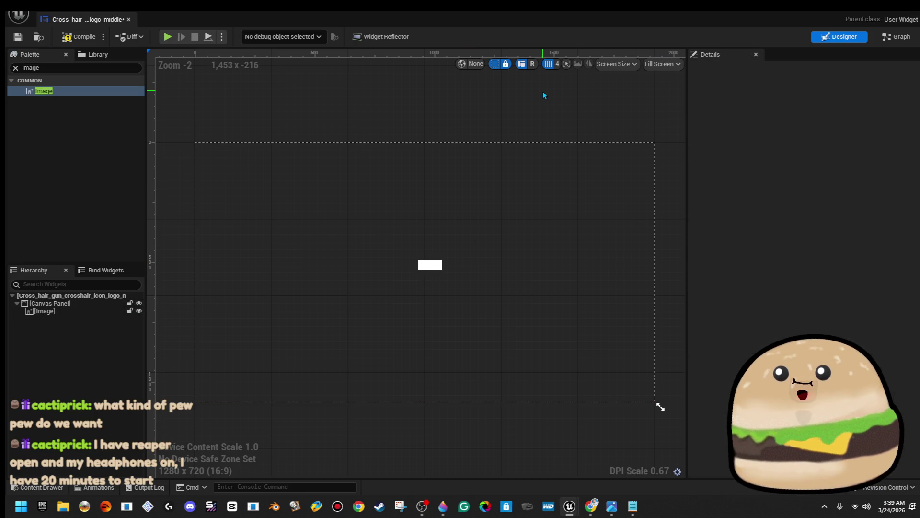
{"action": "left_click", "coordinate": [421, 271]}
{"action": "left_click", "coordinate": [429, 265]}
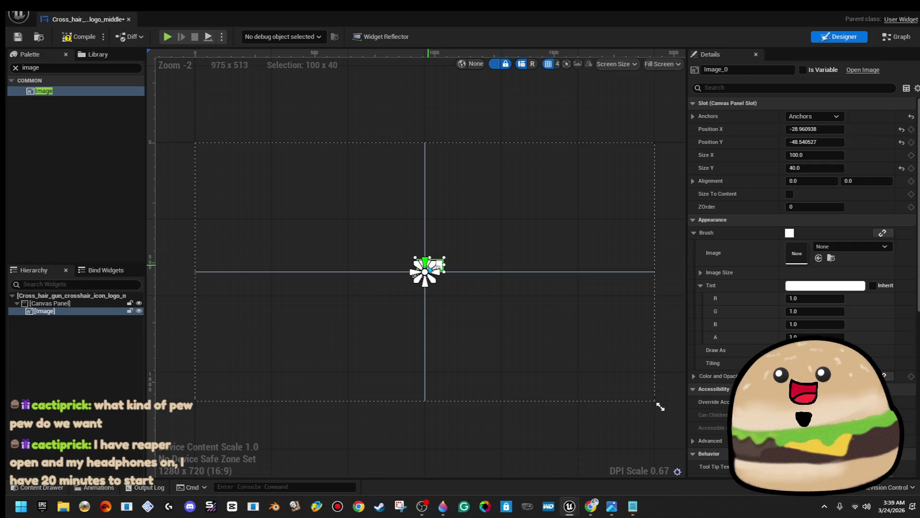
{"action": "scroll", "coordinate": [456, 264], "scroll_direction": "up", "scroll_amount": 5}
{"action": "scroll", "coordinate": [476, 244], "scroll_direction": "down", "scroll_amount": 4}
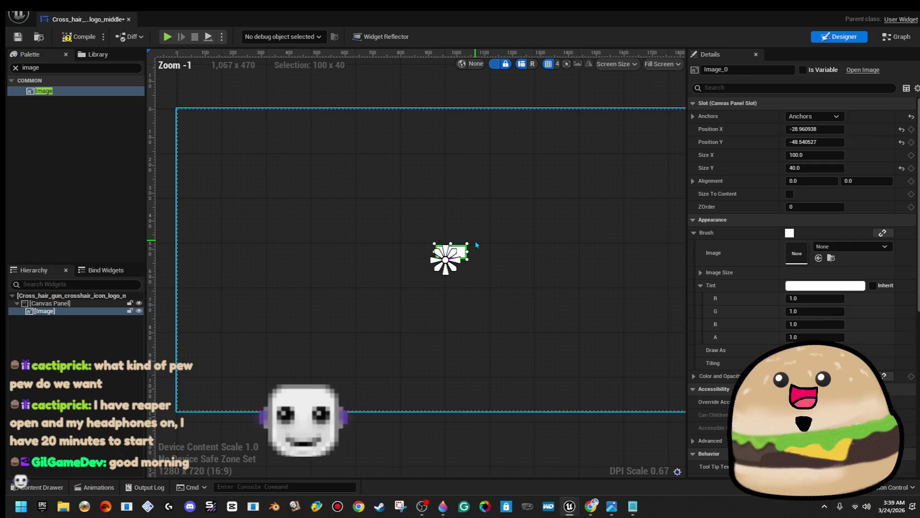
{"action": "left_click", "coordinate": [831, 156]}
{"action": "key", "text": "Tab"}
{"action": "type", "text": "100"}
{"action": "key", "text": "Return"}
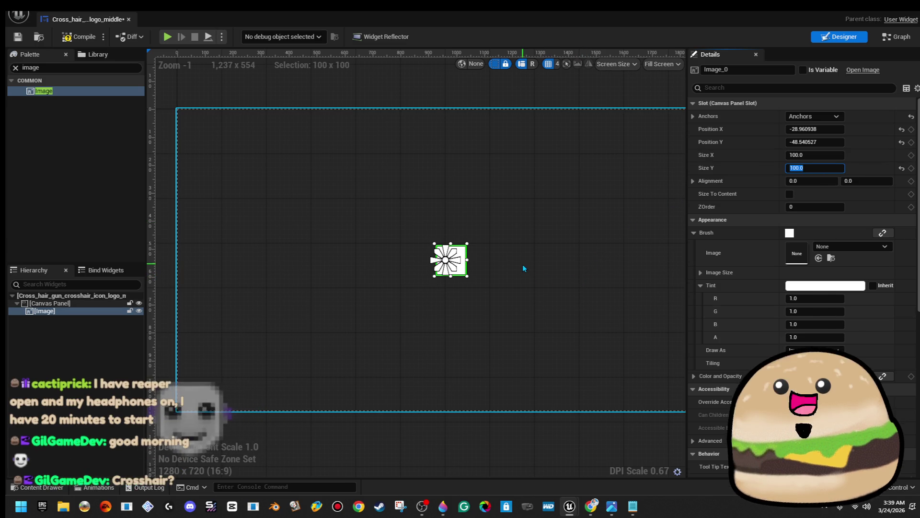
Drag and nudge the image so it sits centred on the anchor at about 102 × 102.
{"action": "scroll", "coordinate": [522, 263], "scroll_direction": "up", "scroll_amount": 5}
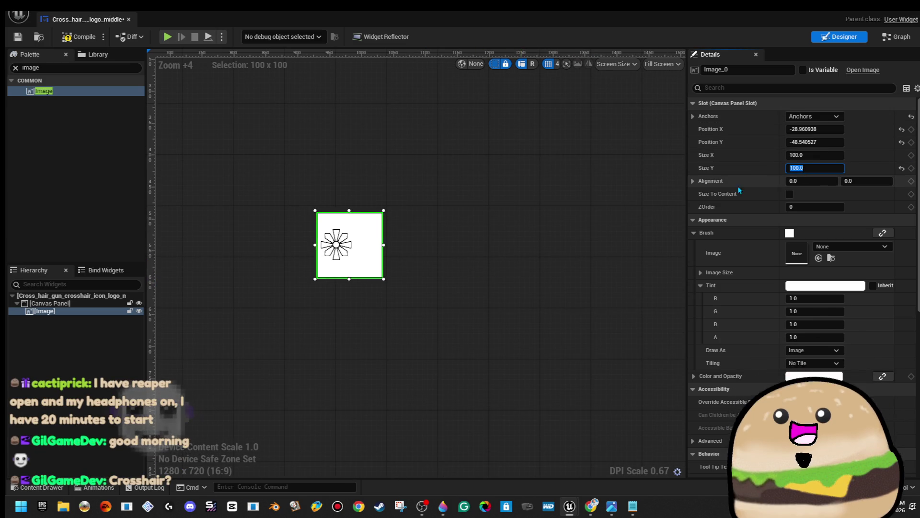
{"action": "left_click_drag", "start_coordinate": [365, 263], "coordinate": [351, 259]}
{"action": "scroll", "coordinate": [350, 258], "scroll_direction": "up", "scroll_amount": 6}
{"action": "scroll", "coordinate": [346, 257], "scroll_direction": "up", "scroll_amount": 4}
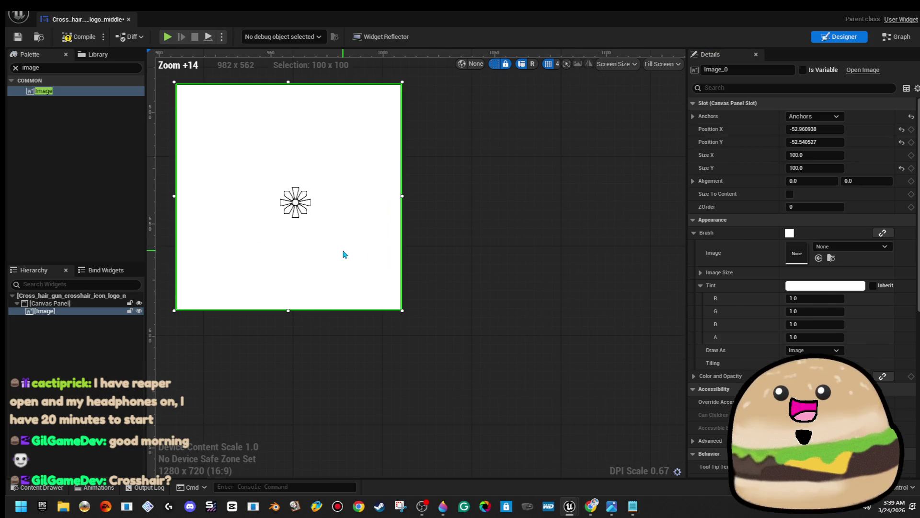
{"action": "left_click_drag", "start_coordinate": [435, 281], "coordinate": [509, 340]}
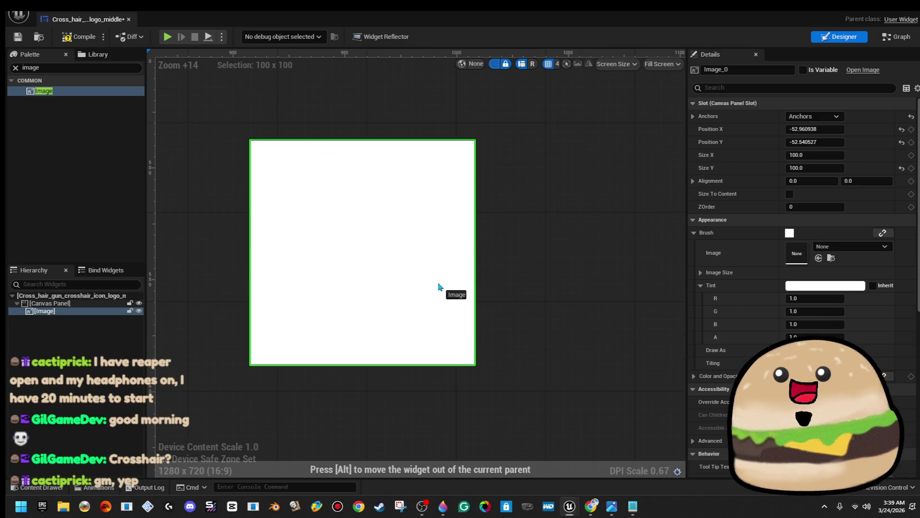
{"action": "key", "text": "Down"}
{"action": "left_click_drag", "start_coordinate": [447, 286], "coordinate": [451, 286]}
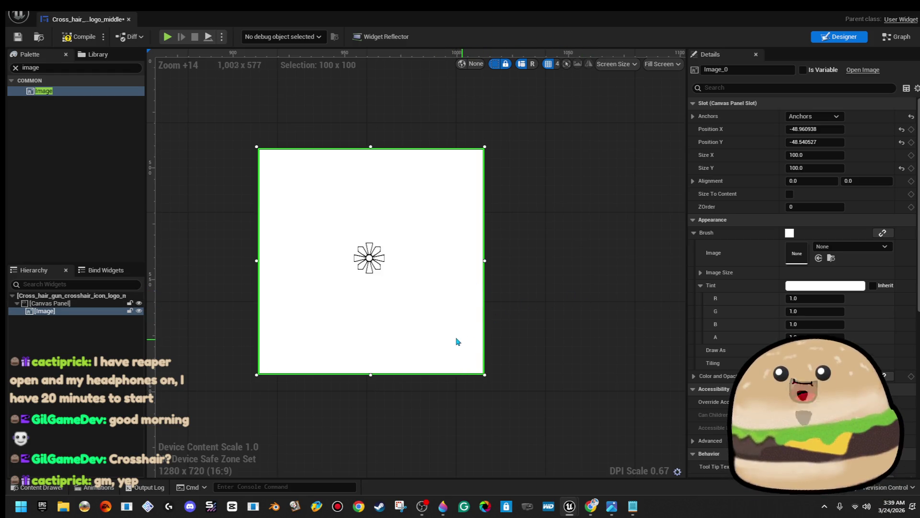
{"action": "left_click_drag", "start_coordinate": [256, 145], "coordinate": [250, 140]}
{"action": "left_click", "coordinate": [491, 162]}
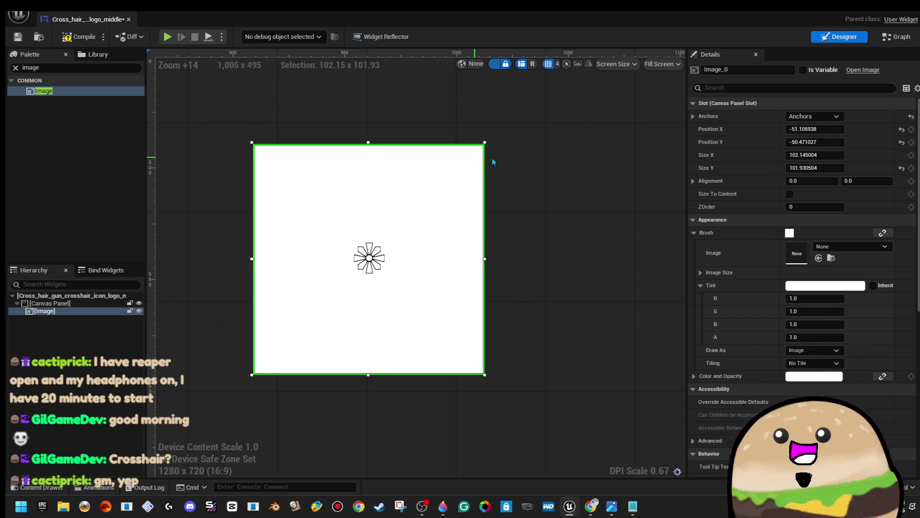
{"action": "scroll", "coordinate": [483, 182], "scroll_direction": "down", "scroll_amount": 6}
{"action": "left_click", "coordinate": [483, 183]}
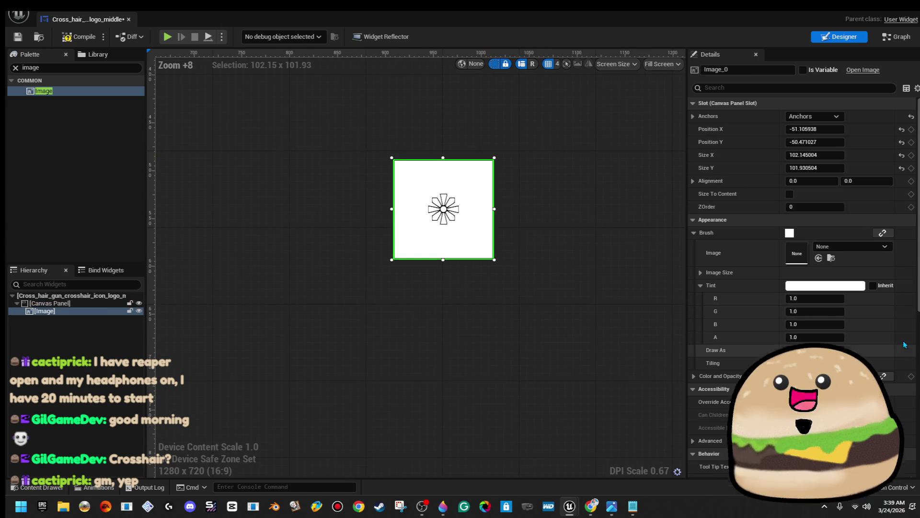
Assign the cross hair texture to the image's brush.
{"action": "left_click", "coordinate": [856, 246]}
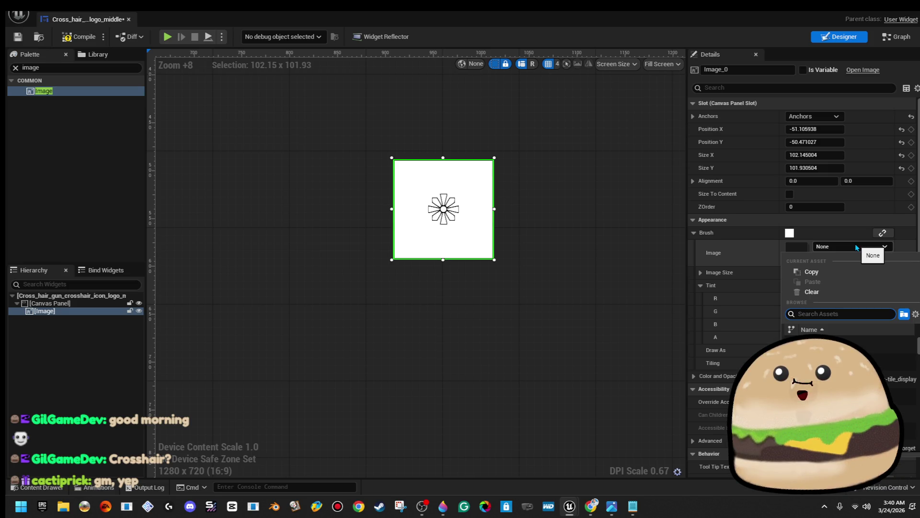
{"action": "type", "text": "po"}
{"action": "key", "text": "BackSpace"}
{"action": "key", "text": "BackSpace"}
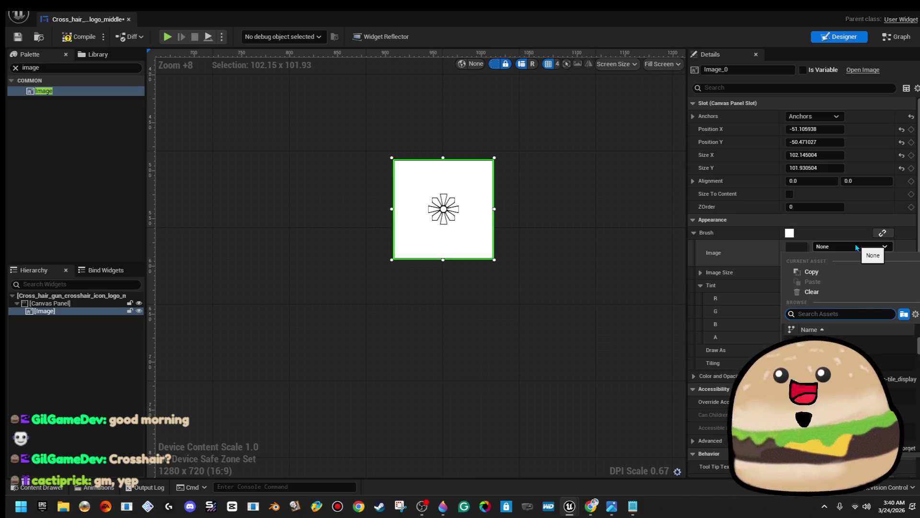
{"action": "type", "text": "cros"}
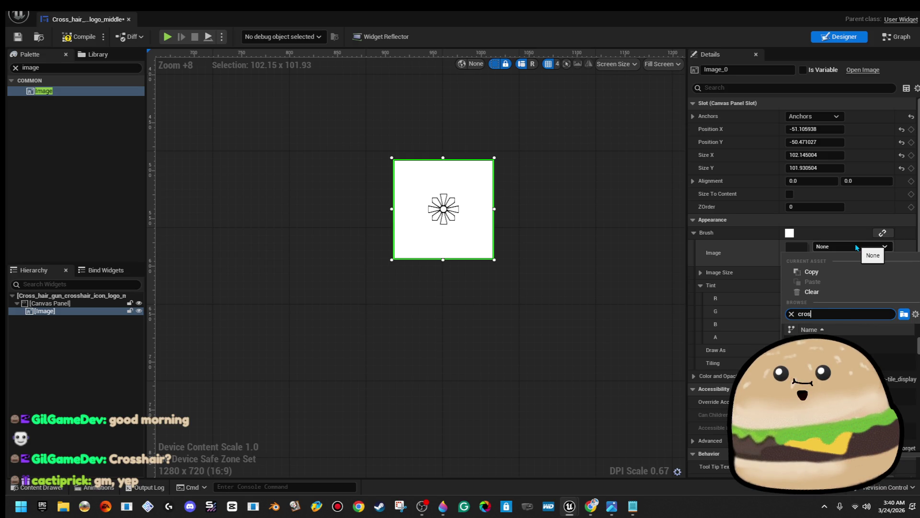
{"action": "type", "text": "s hair"}
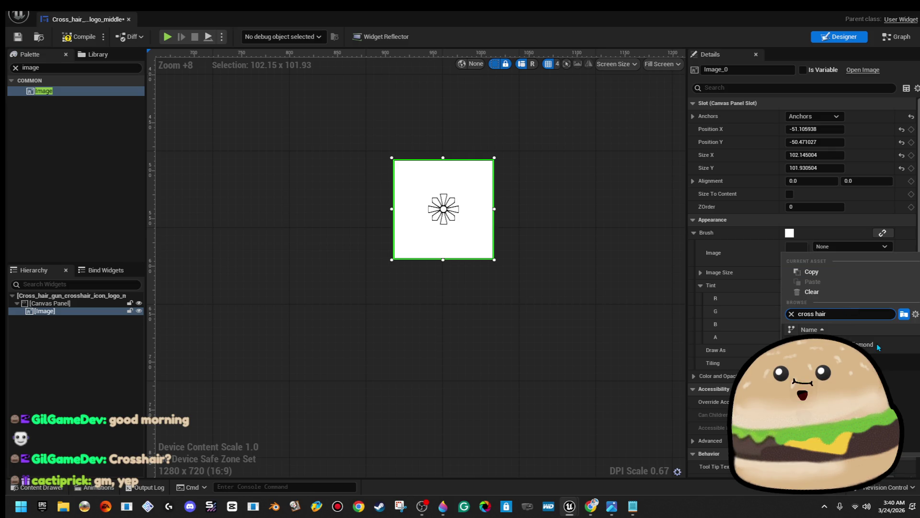
{"action": "left_click", "coordinate": [868, 345]}
{"action": "left_click", "coordinate": [557, 258]}
{"action": "scroll", "coordinate": [557, 258], "scroll_direction": "down", "scroll_amount": 11}
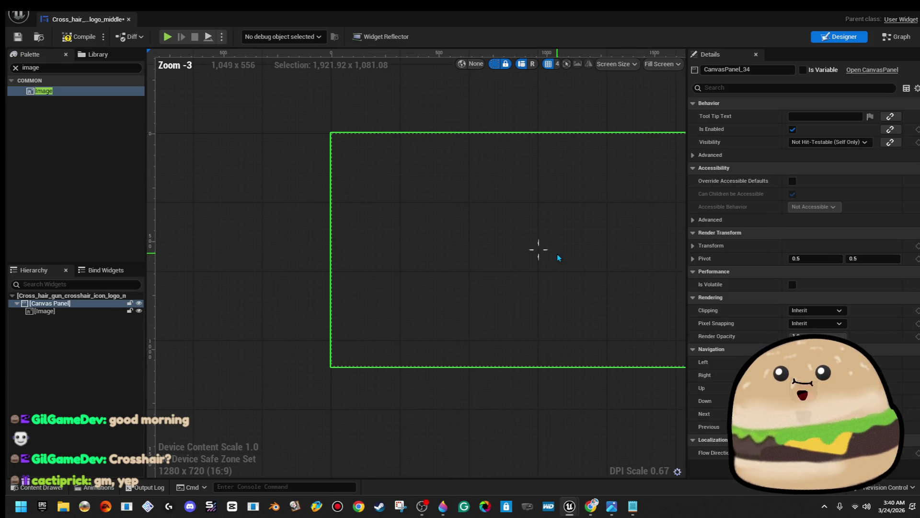
{"action": "scroll", "coordinate": [590, 248], "scroll_direction": "up", "scroll_amount": 11}
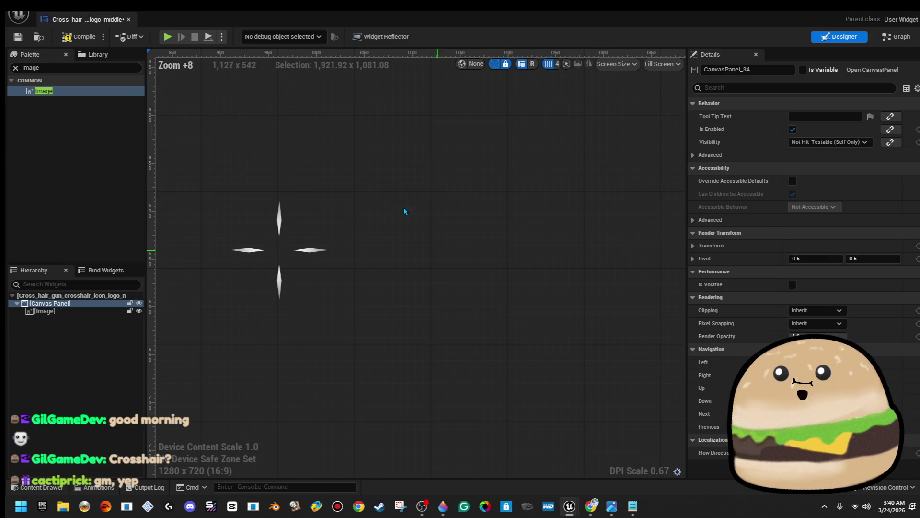
Compile, save and close the crosshair widget.
{"action": "left_click", "coordinate": [96, 42]}
{"action": "left_click", "coordinate": [22, 38]}
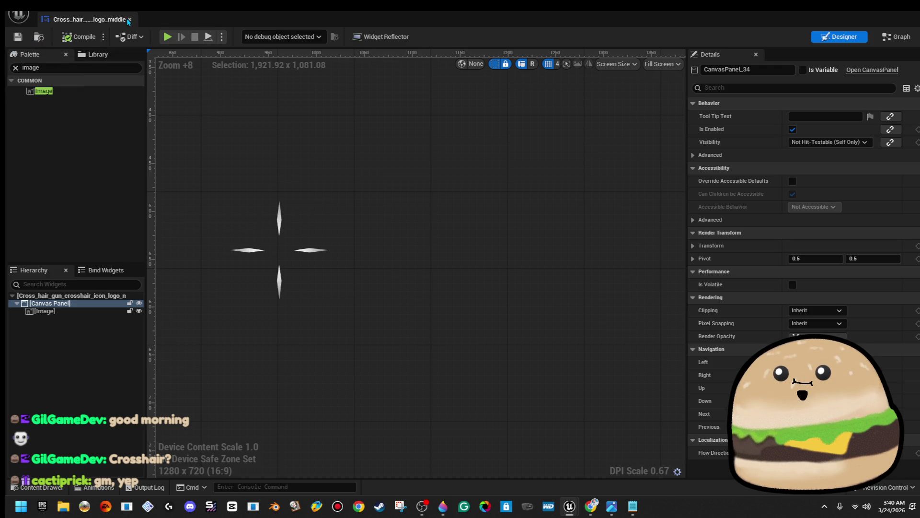
{"action": "left_click", "coordinate": [129, 20]}
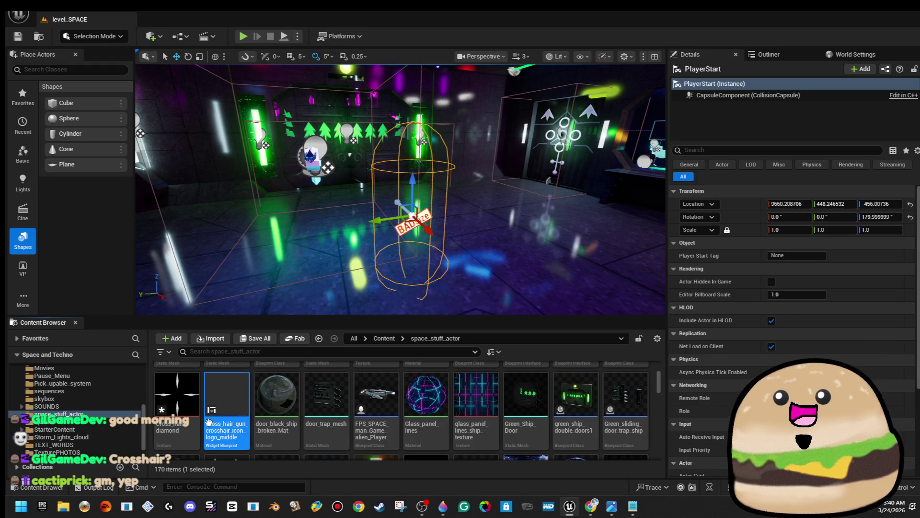
Raise the PlayerStart slightly, then search 'fps' and open the FPS player Blueprint.
{"action": "left_click_drag", "start_coordinate": [551, 216], "coordinate": [637, 207]}
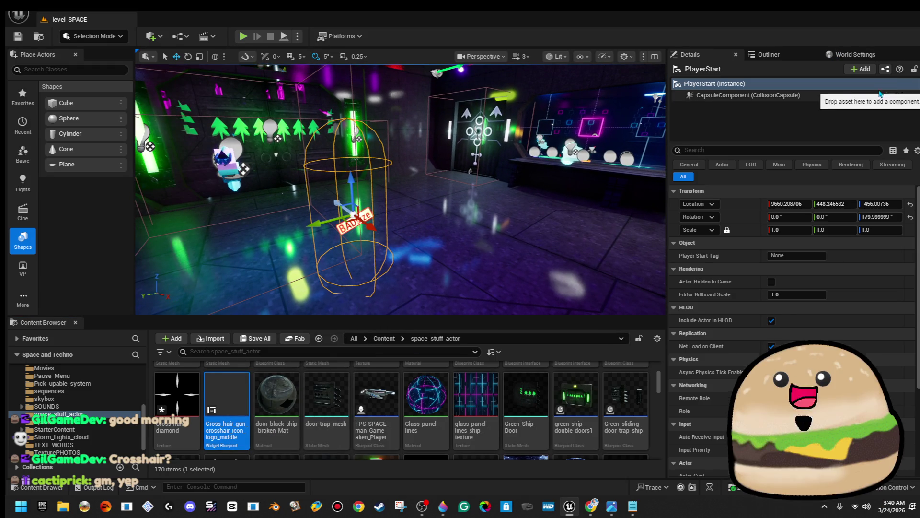
{"action": "left_click_drag", "start_coordinate": [350, 190], "coordinate": [351, 187]}
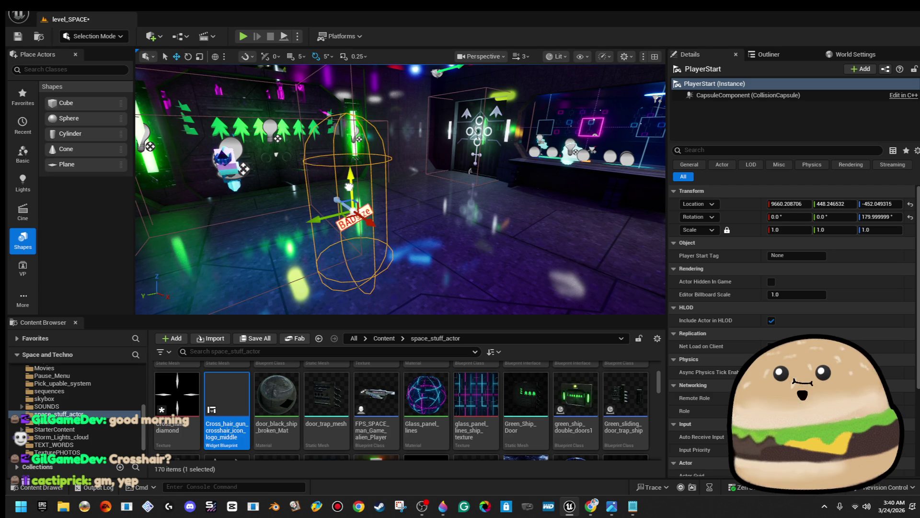
{"action": "left_click", "coordinate": [261, 353]}
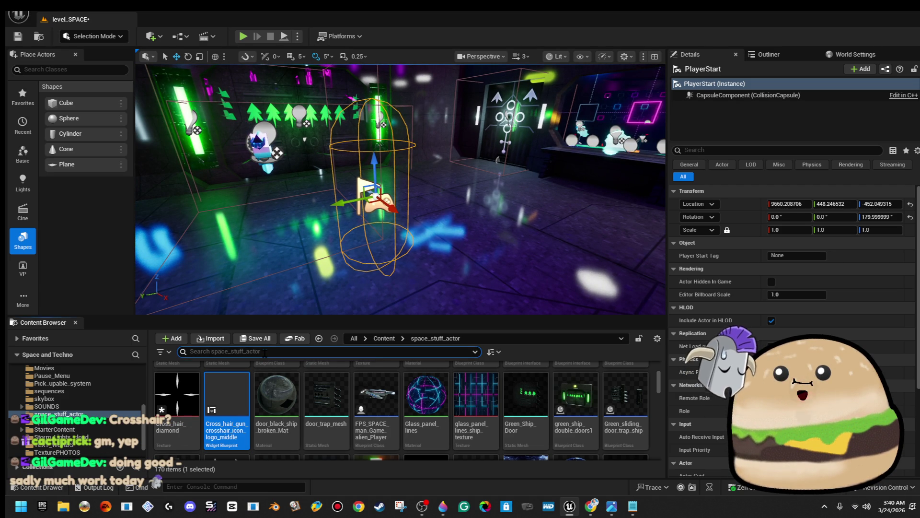
{"action": "type", "text": "fps"}
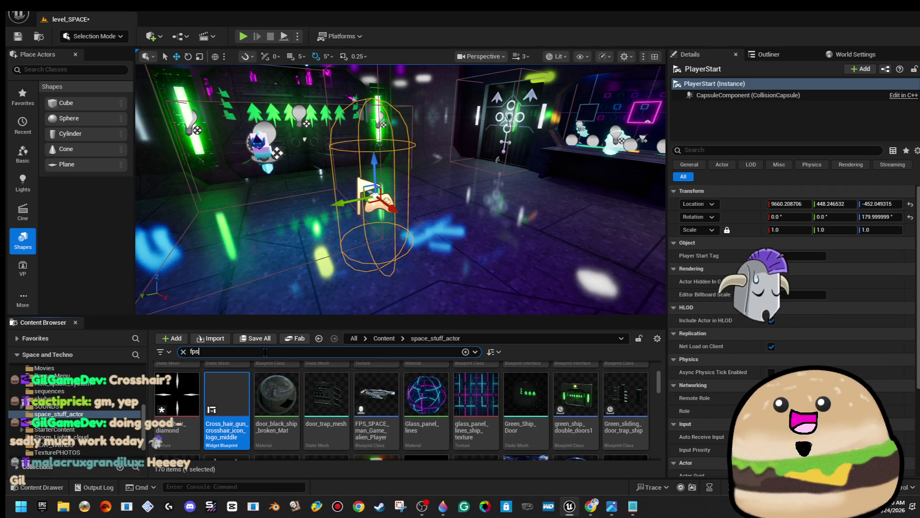
{"action": "double_click", "coordinate": [188, 387]}
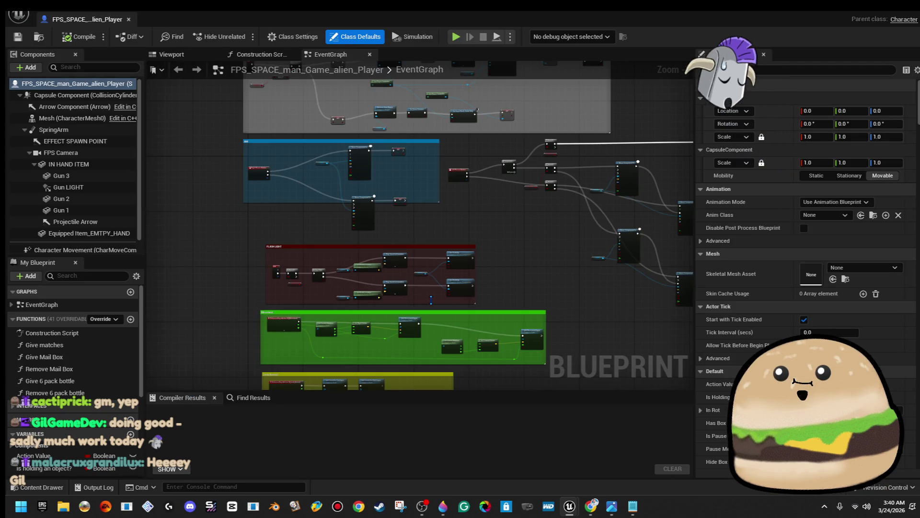
Pan the EventGraph past the FLASH LIGHT group until the whole AIM group shows.
{"action": "scroll", "coordinate": [415, 295], "scroll_direction": "down", "scroll_amount": 2}
{"action": "scroll", "coordinate": [288, 181], "scroll_direction": "up", "scroll_amount": 4}
{"action": "left_click_drag", "start_coordinate": [288, 180], "coordinate": [295, 175]}
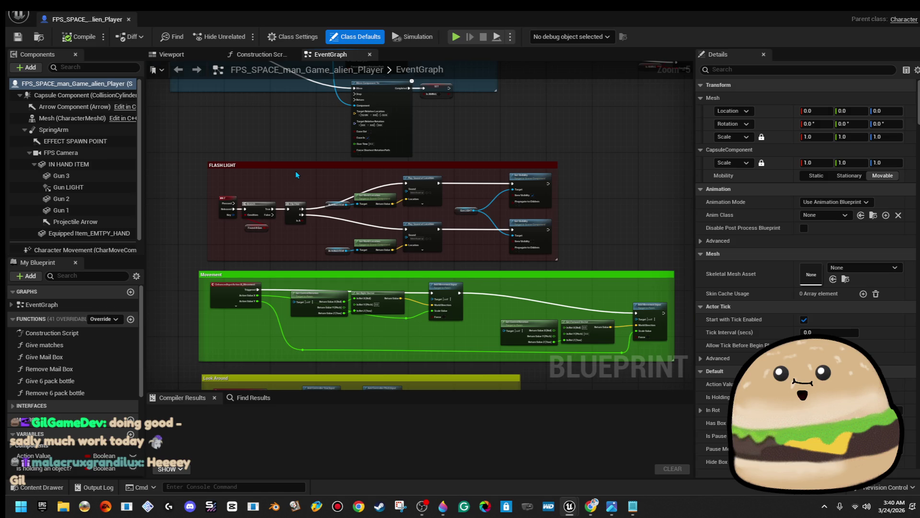
{"action": "scroll", "coordinate": [295, 170], "scroll_direction": "up", "scroll_amount": 3}
{"action": "mouse_move", "coordinate": [296, 171]}
{"action": "left_mouse_down"}
{"action": "mouse_move", "coordinate": [422, 174]}
{"action": "mouse_move", "coordinate": [382, 176]}
{"action": "left_mouse_up"}
{"action": "scroll", "coordinate": [398, 188], "scroll_direction": "down", "scroll_amount": 3}
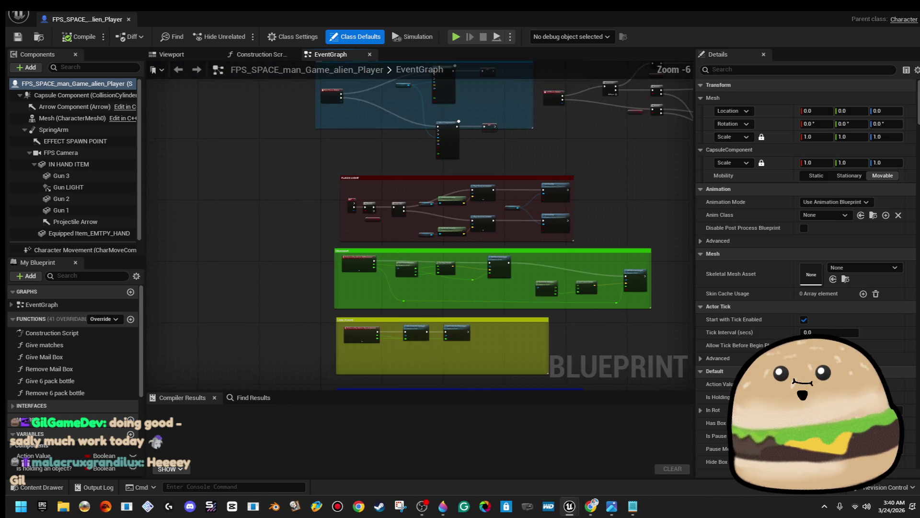
{"action": "scroll", "coordinate": [422, 202], "scroll_direction": "up", "scroll_amount": 3}
{"action": "left_click_drag", "start_coordinate": [423, 96], "coordinate": [423, 381]}
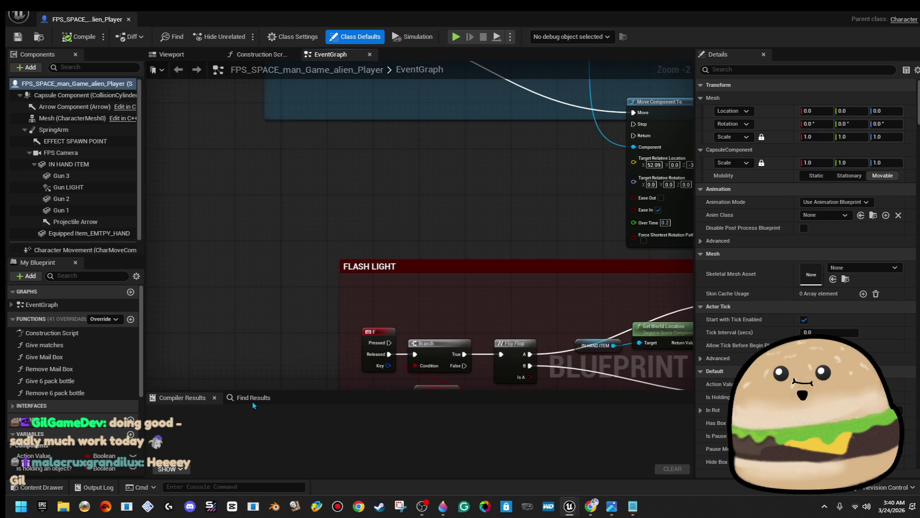
{"action": "left_click_drag", "start_coordinate": [345, 96], "coordinate": [345, 266]}
{"action": "scroll", "coordinate": [339, 224], "scroll_direction": "down", "scroll_amount": 1}
{"action": "left_click_drag", "start_coordinate": [340, 224], "coordinate": [250, 283]}
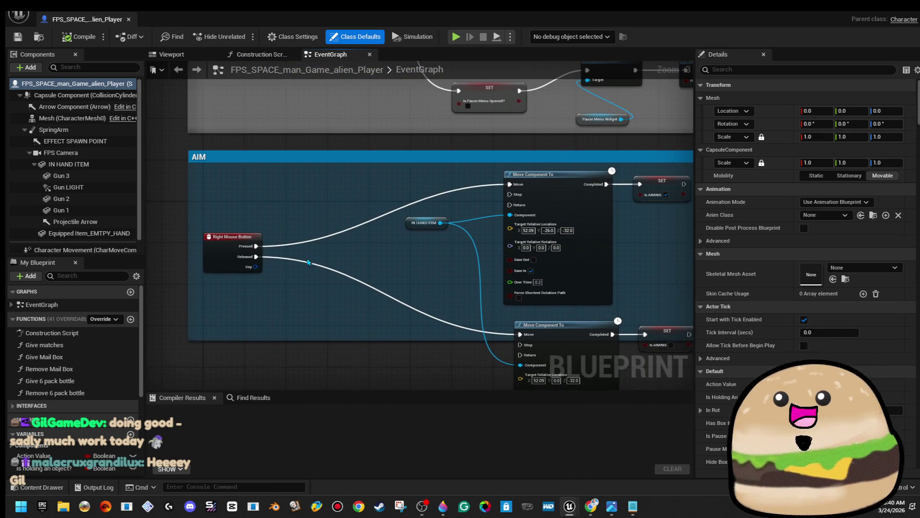
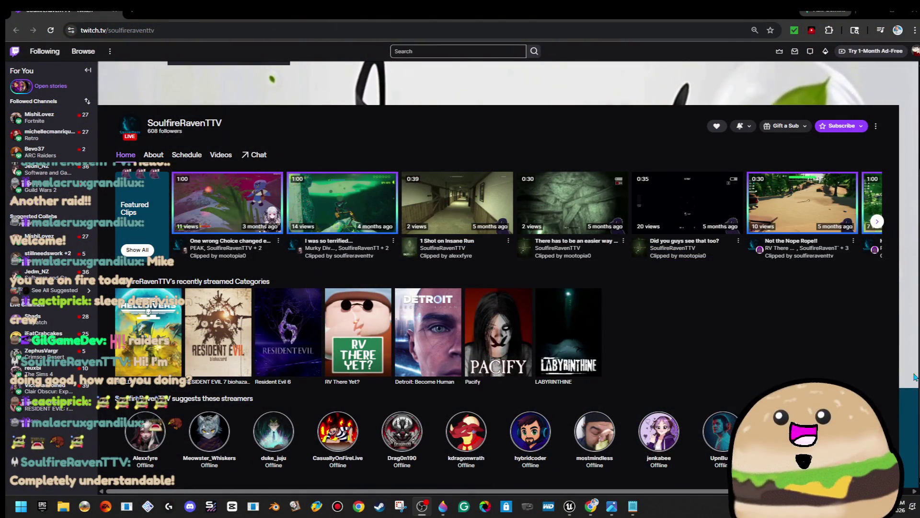
Scroll the Twitch channel page, then minimize the browser to reveal the Unreal editor.
{"action": "scroll", "coordinate": [596, 279], "scroll_direction": "down", "scroll_amount": 3}
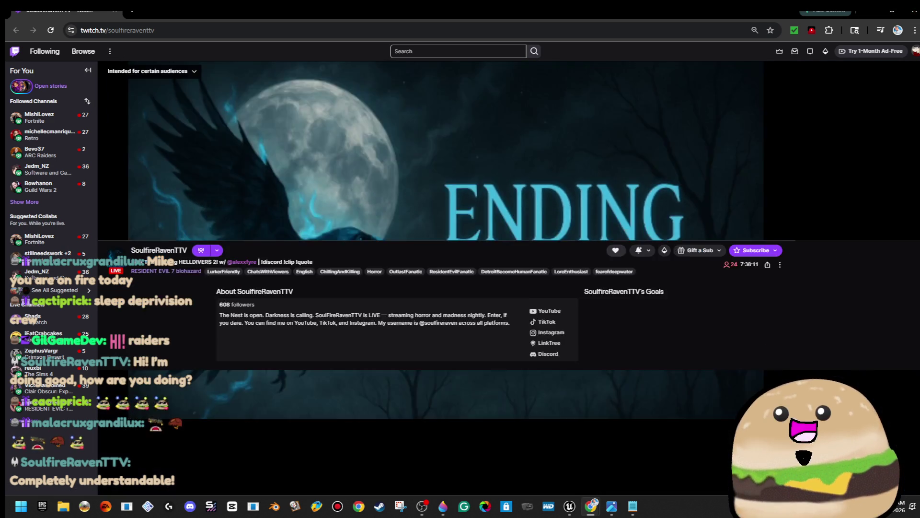
{"action": "left_click", "coordinate": [912, 15]}
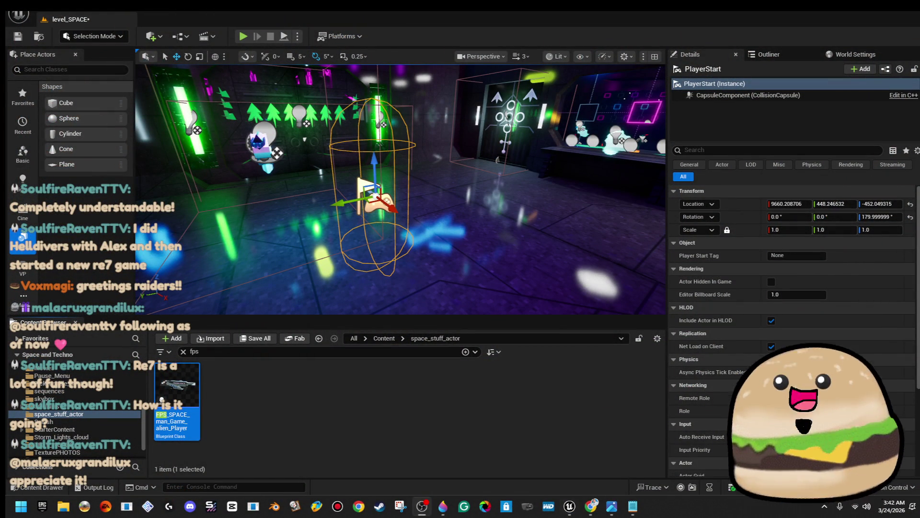
Open the SPACE_Model level from Maps, saving the pending Cross_hair_diamond and level_SPACE changes.
{"action": "left_click", "coordinate": [18, 15]}
{"action": "left_click", "coordinate": [74, 52]}
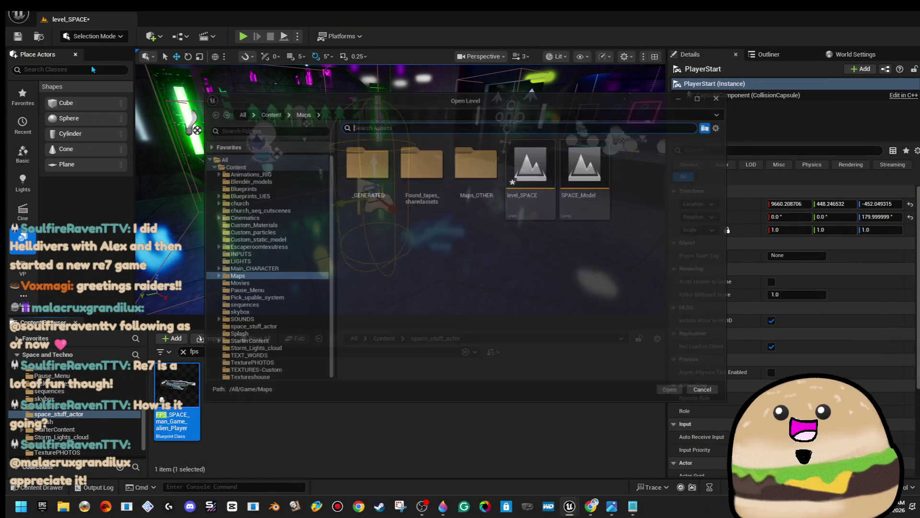
{"action": "double_click", "coordinate": [592, 197]}
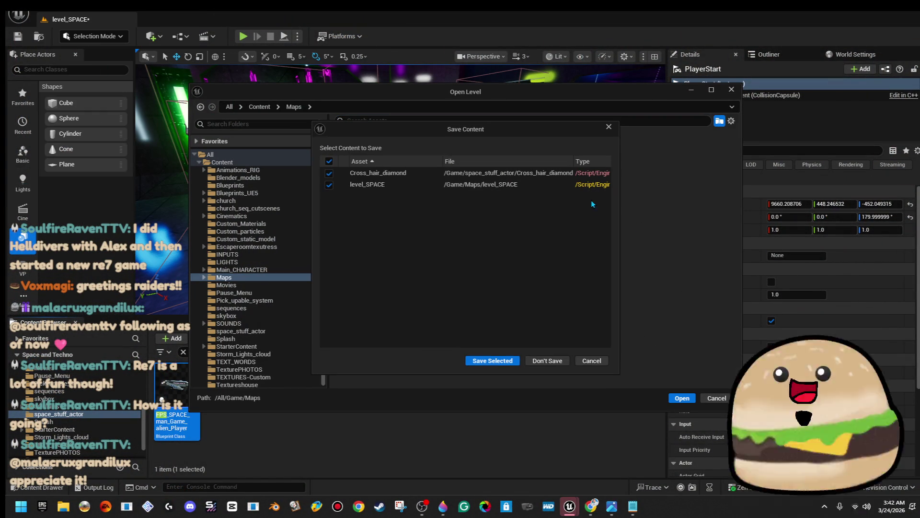
{"action": "left_click", "coordinate": [494, 362]}
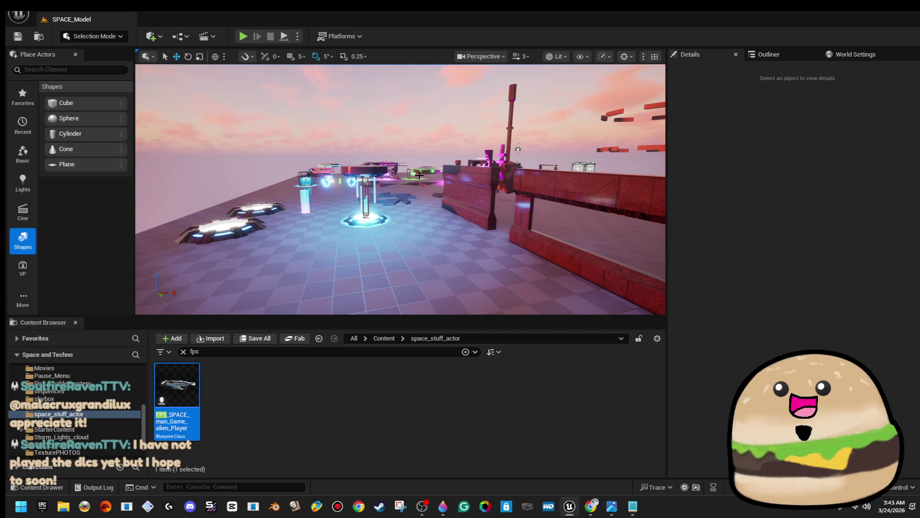
Fly the camera around the SPACE_Model platform and open the NVIDIA app from the tray.
{"action": "mouse_move", "coordinate": [442, 188]}
{"action": "left_mouse_down"}
{"action": "mouse_move", "coordinate": [407, 186]}
{"action": "mouse_move", "coordinate": [417, 170]}
{"action": "mouse_move", "coordinate": [420, 218]}
{"action": "mouse_move", "coordinate": [448, 185]}
{"action": "left_mouse_up"}
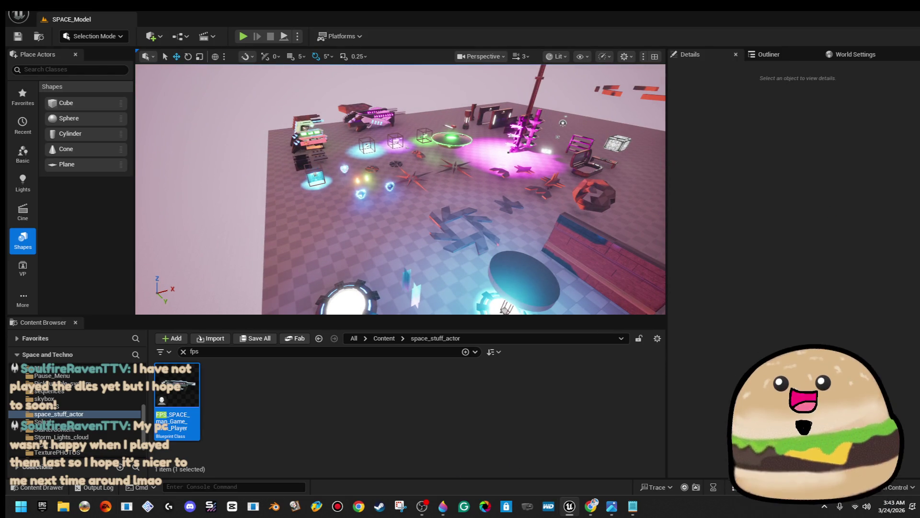
{"action": "left_click", "coordinate": [819, 514]}
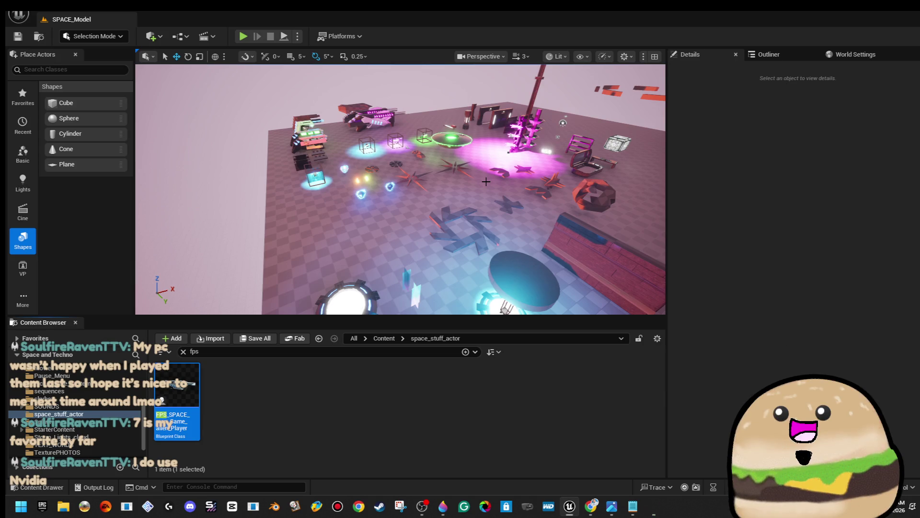
{"action": "left_click_drag", "start_coordinate": [551, 225], "coordinate": [496, 190]}
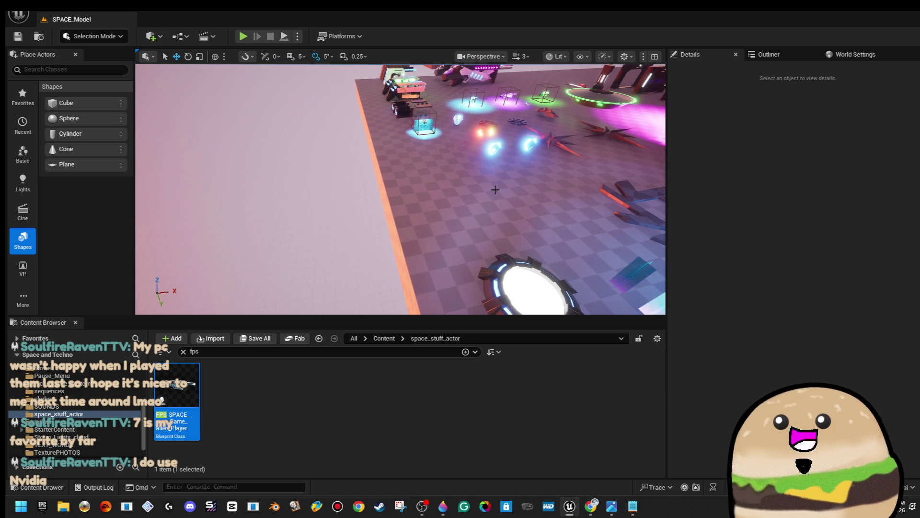
{"action": "left_click_drag", "start_coordinate": [495, 189], "coordinate": [516, 217]}
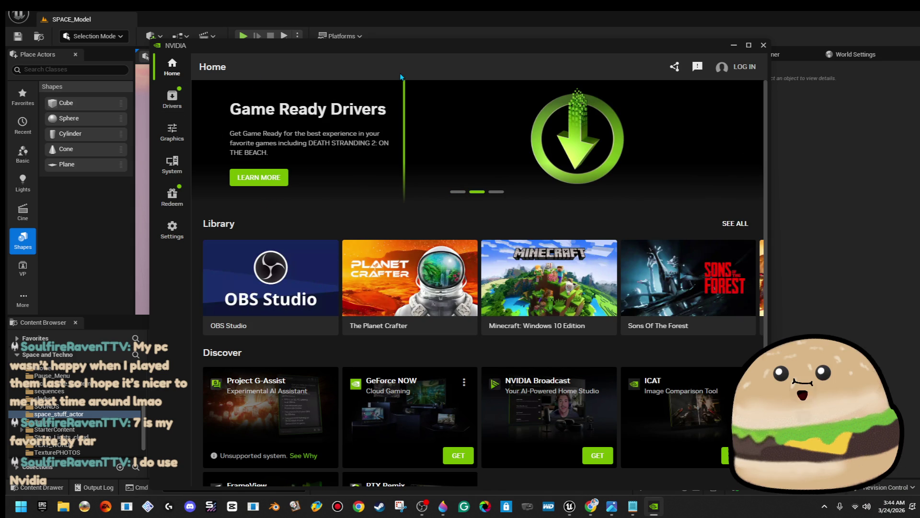
Review the NVIDIA Graphics Program Settings, then close the NVIDIA app.
{"action": "left_click", "coordinate": [172, 131]}
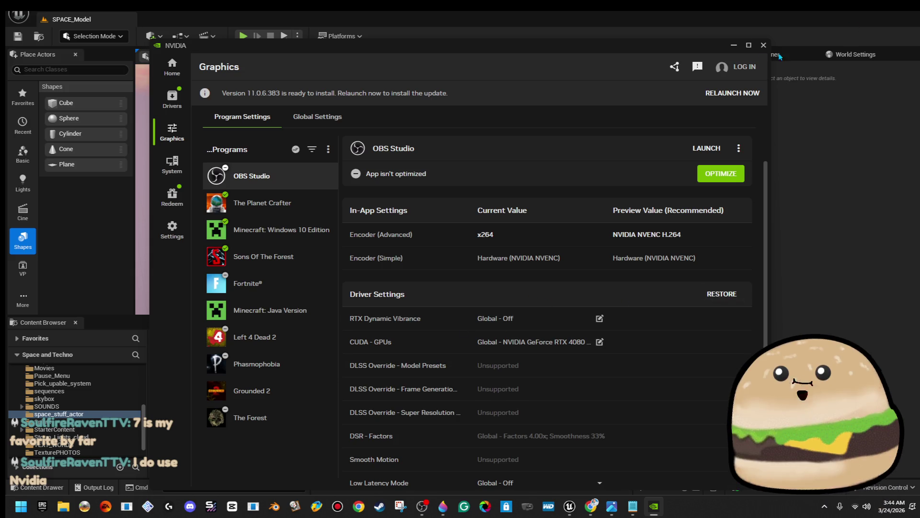
{"action": "left_click", "coordinate": [763, 45]}
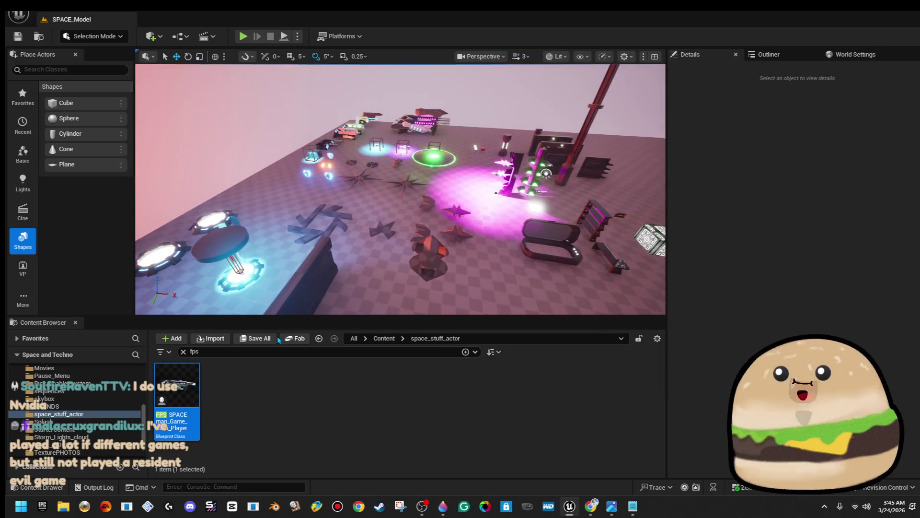
Open the FPS_SPACE_man_Game_alien_Player blueprint and frame its AIM section.
{"action": "double_click", "coordinate": [194, 387]}
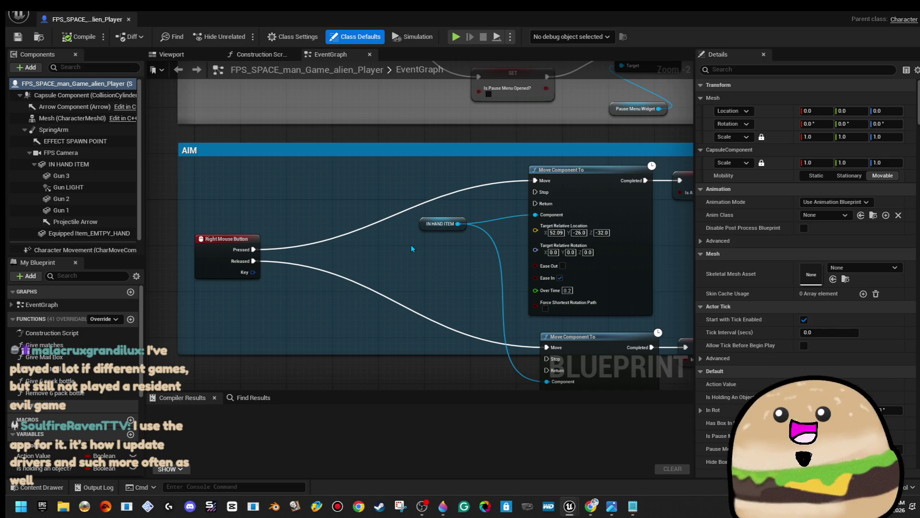
{"action": "scroll", "coordinate": [411, 248], "scroll_direction": "down", "scroll_amount": 3}
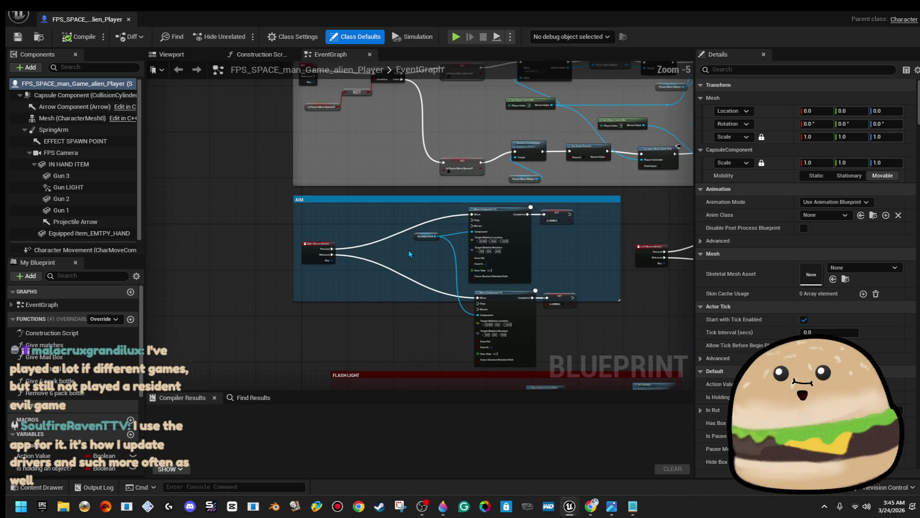
{"action": "scroll", "coordinate": [372, 252], "scroll_direction": "up", "scroll_amount": 3}
{"action": "left_click_drag", "start_coordinate": [311, 248], "coordinate": [261, 218]}
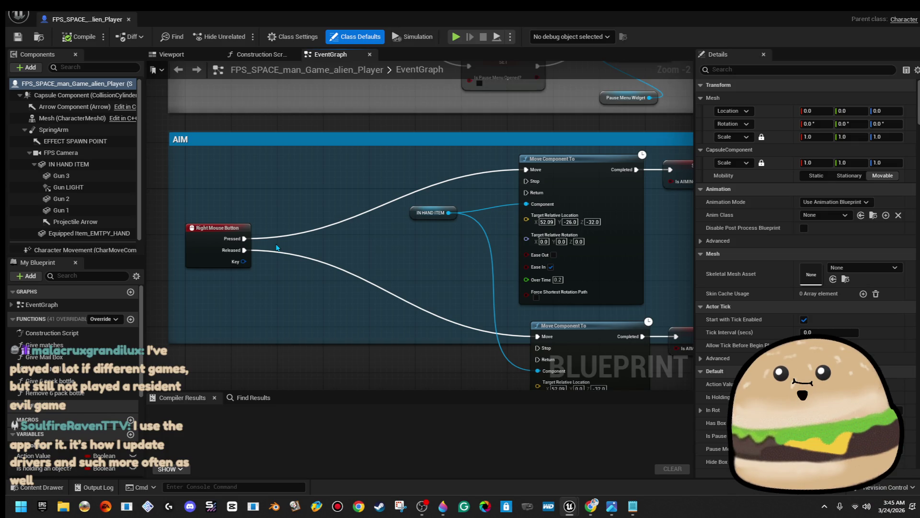
{"action": "mouse_move", "coordinate": [244, 238]}
{"action": "left_mouse_down"}
{"action": "mouse_move", "coordinate": [304, 201]}
{"action": "mouse_move", "coordinate": [303, 190]}
{"action": "mouse_move", "coordinate": [287, 188]}
{"action": "left_mouse_up"}
{"action": "left_click", "coordinate": [345, 177]}
Select all the AIM group nodes and shift them to the right.
{"action": "scroll", "coordinate": [344, 177], "scroll_direction": "down", "scroll_amount": 2}
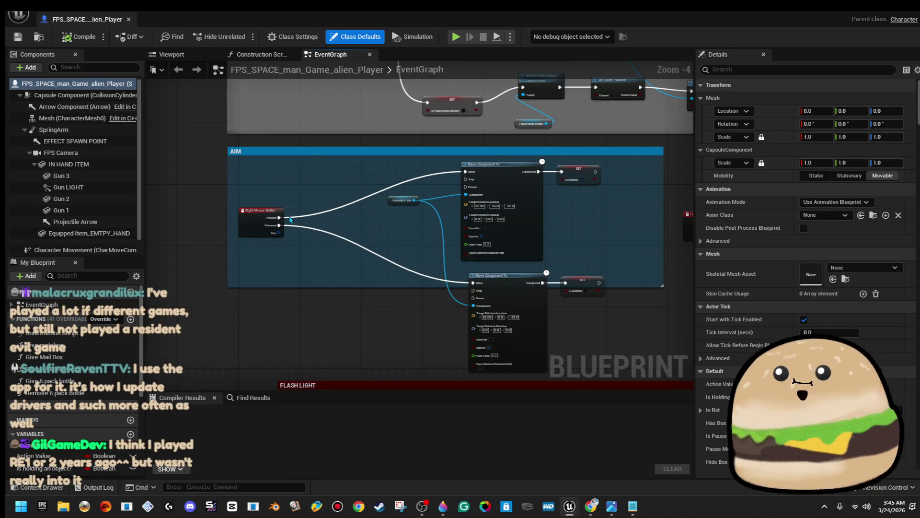
{"action": "scroll", "coordinate": [350, 240], "scroll_direction": "down", "scroll_amount": 1}
{"action": "mouse_move", "coordinate": [372, 175]}
{"action": "left_mouse_down"}
{"action": "mouse_move", "coordinate": [479, 269]}
{"action": "mouse_move", "coordinate": [587, 297]}
{"action": "left_mouse_up"}
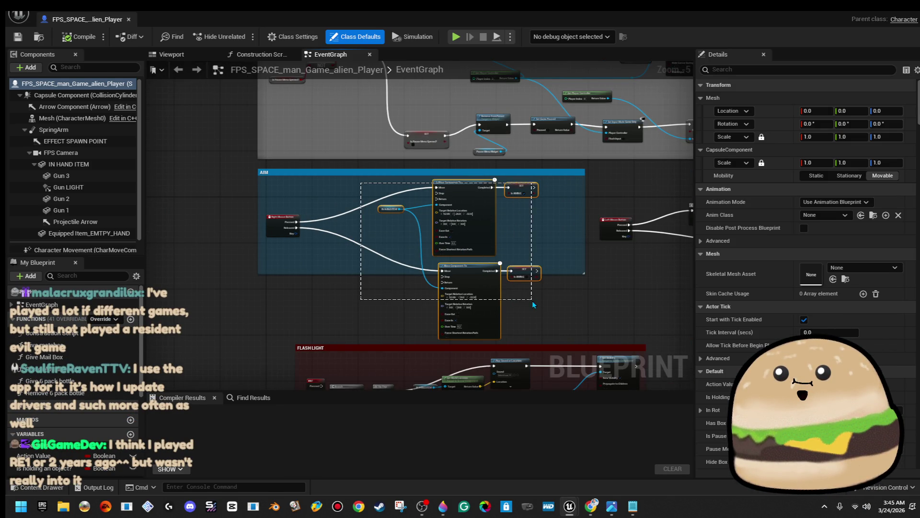
{"action": "left_click_drag", "start_coordinate": [527, 273], "coordinate": [570, 274]}
{"action": "left_click", "coordinate": [597, 290]}
Lower the IN HAND ITEM node, widen the AIM comment, then compile and close the blueprint.
{"action": "scroll", "coordinate": [376, 282], "scroll_direction": "down", "scroll_amount": 3}
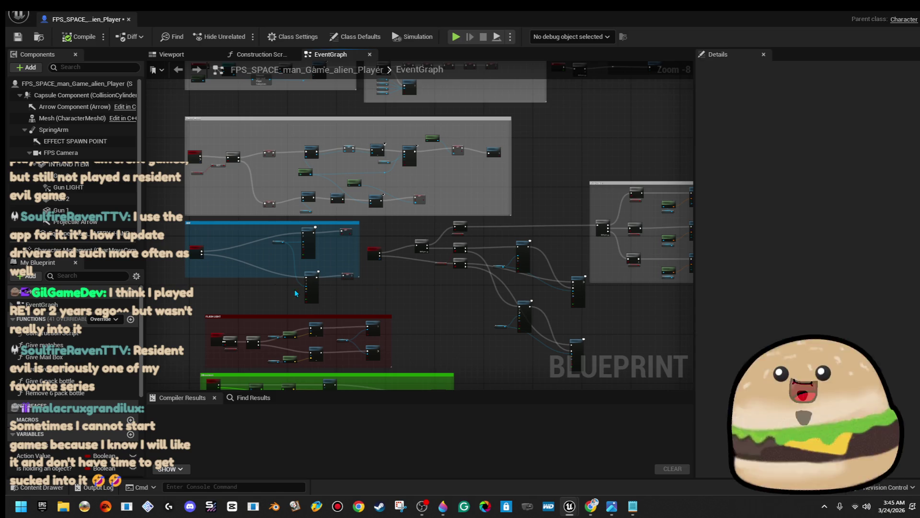
{"action": "scroll", "coordinate": [298, 254], "scroll_direction": "up", "scroll_amount": 4}
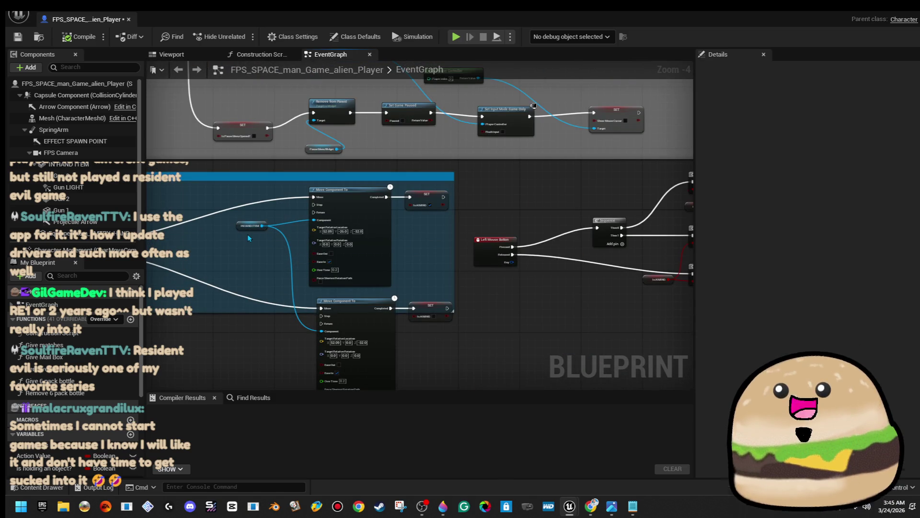
{"action": "left_click_drag", "start_coordinate": [243, 229], "coordinate": [243, 270]}
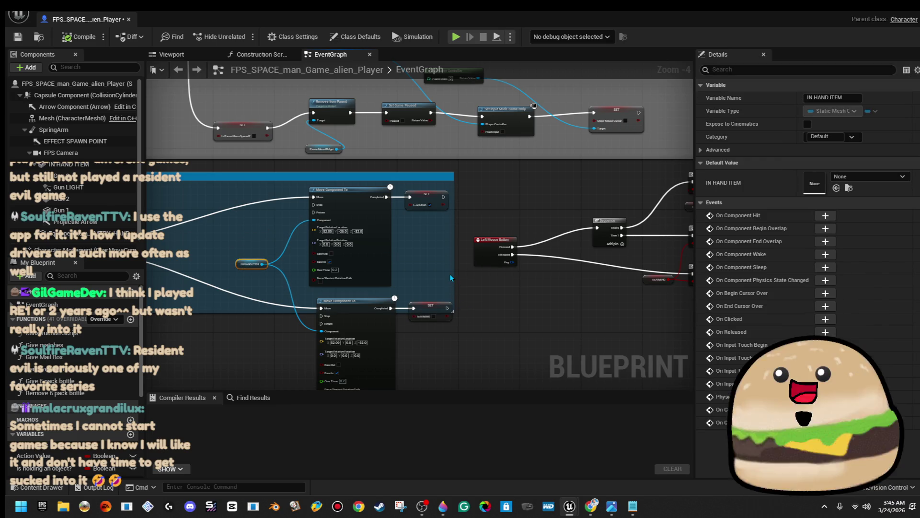
{"action": "left_click_drag", "start_coordinate": [451, 277], "coordinate": [469, 273]}
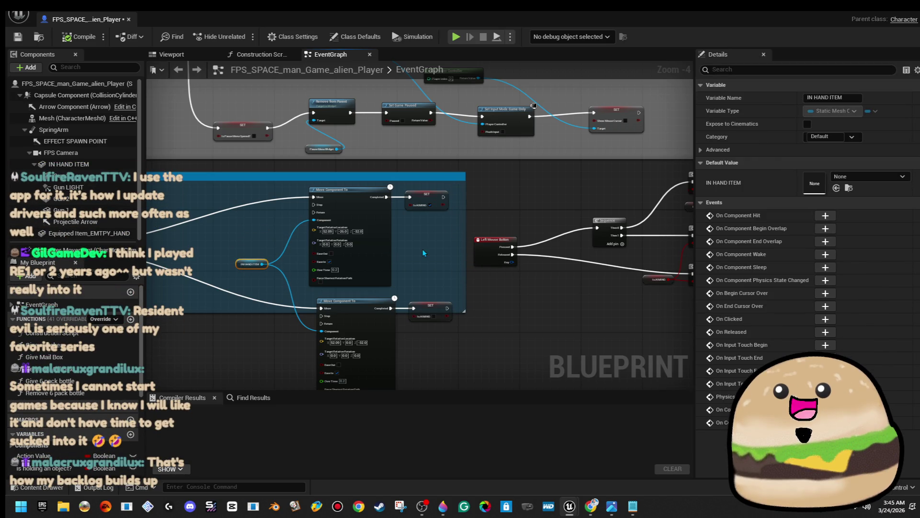
{"action": "left_click", "coordinate": [72, 37]}
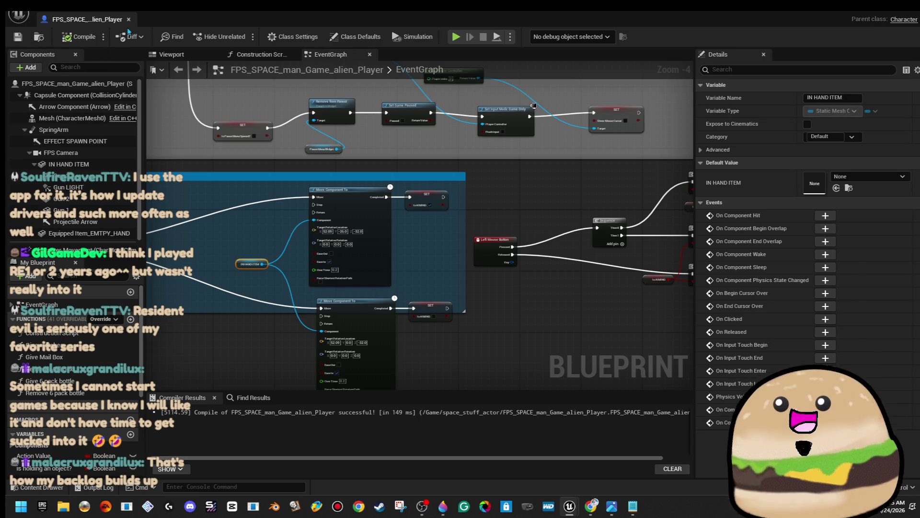
{"action": "left_click", "coordinate": [129, 19]}
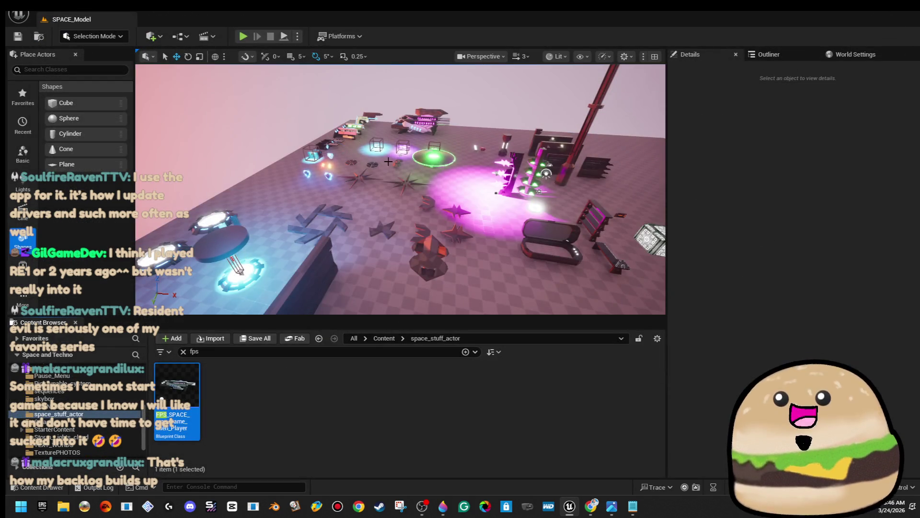
Fly toward the glowing pad and reopen the FPS_SPACE_man_Game_alien_Player blueprint.
{"action": "left_click_drag", "start_coordinate": [364, 249], "coordinate": [335, 191]}
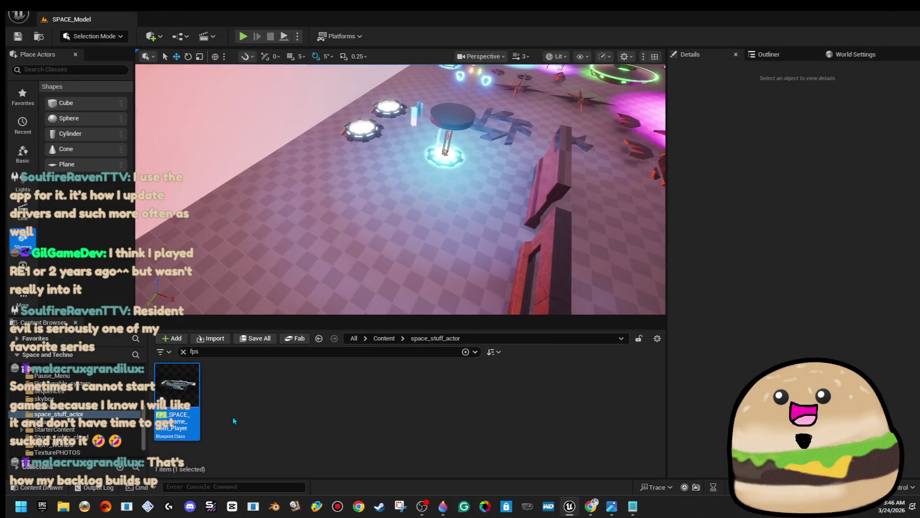
{"action": "double_click", "coordinate": [175, 388]}
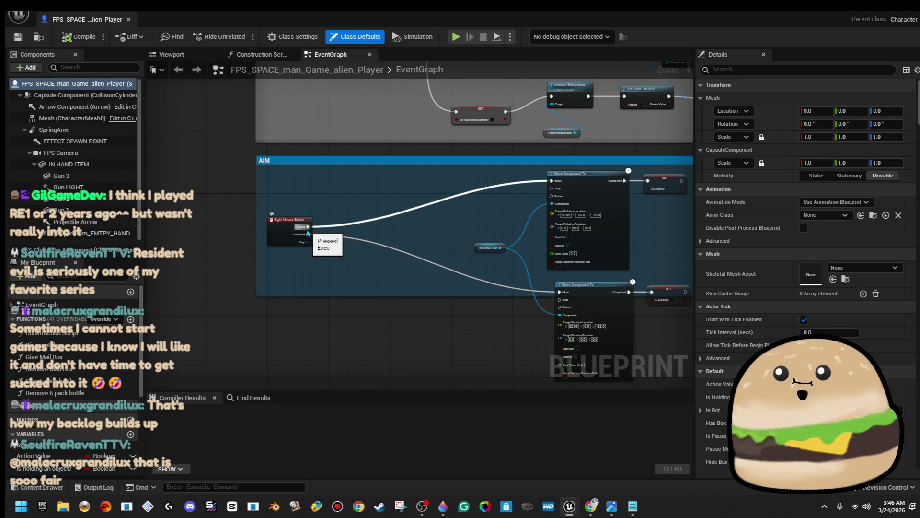
Add a Create Widget node off the right-mouse Pressed pin.
{"action": "left_click_drag", "start_coordinate": [307, 233], "coordinate": [345, 184]}
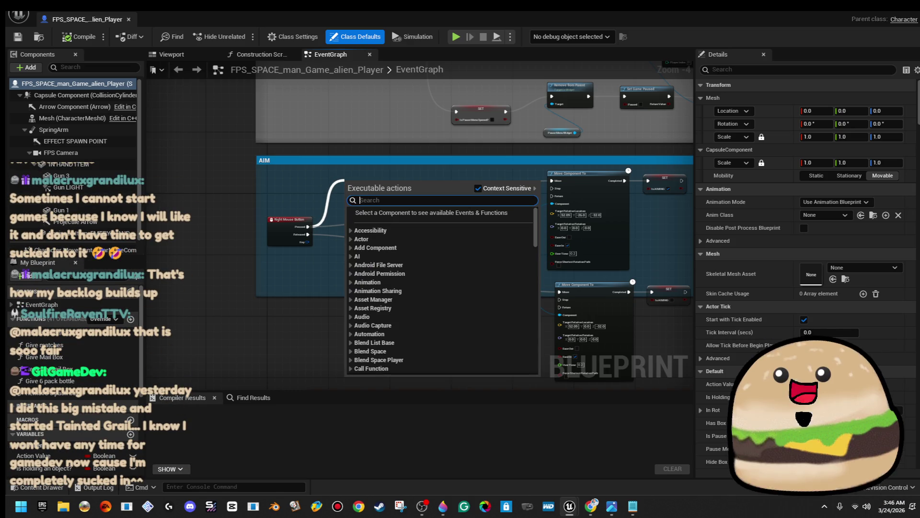
{"action": "key", "text": "Escape"}
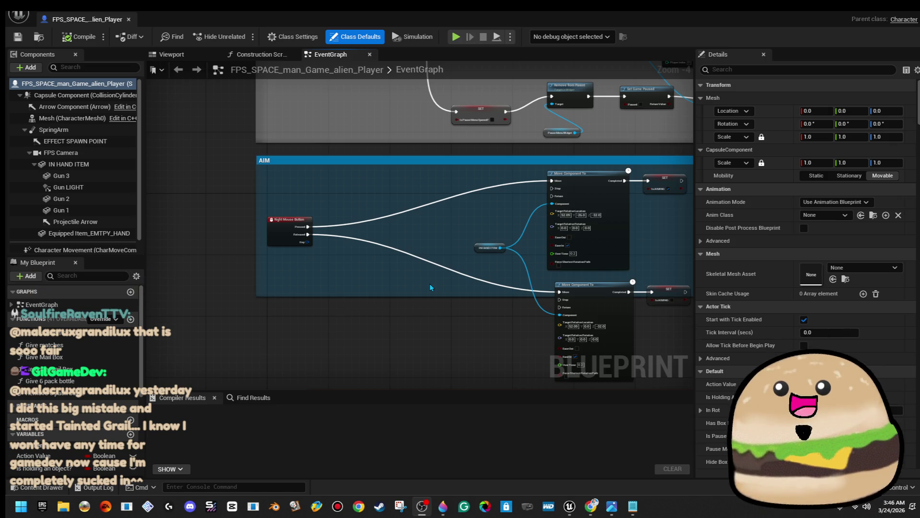
{"action": "left_click_drag", "start_coordinate": [313, 230], "coordinate": [333, 190]}
{"action": "type", "text": "create widget"}
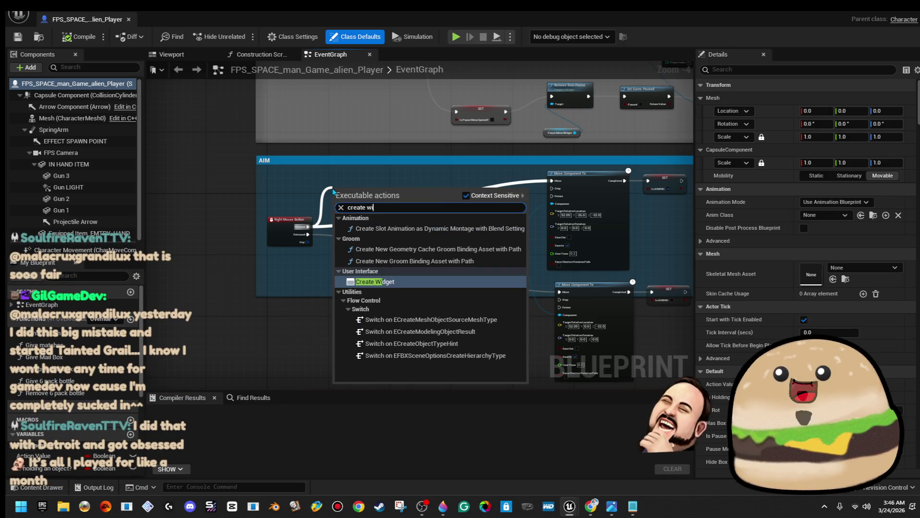
{"action": "key", "text": "Return"}
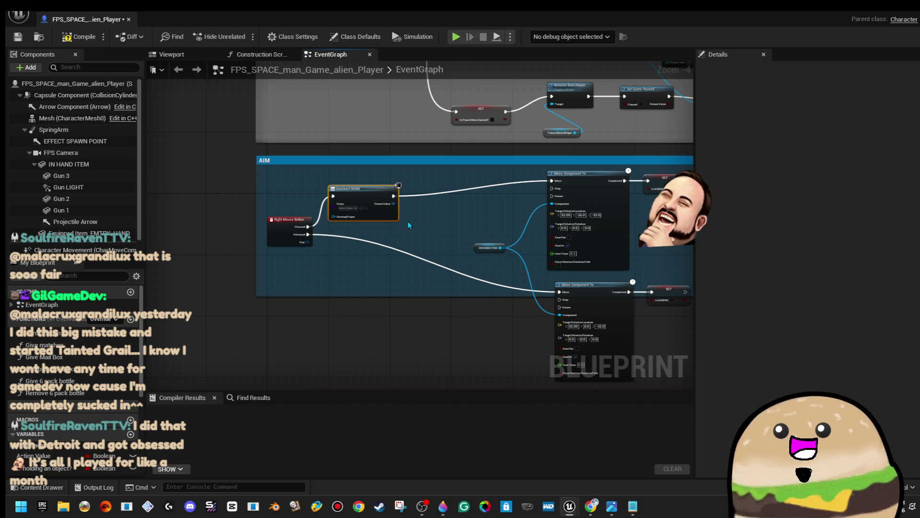
{"action": "scroll", "coordinate": [408, 221], "scroll_direction": "up", "scroll_amount": 3}
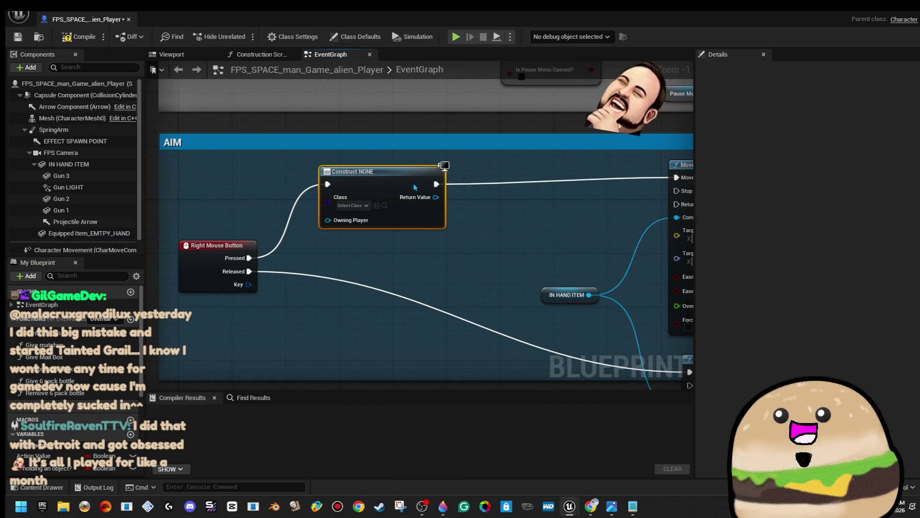
{"action": "left_click_drag", "start_coordinate": [412, 190], "coordinate": [421, 178]}
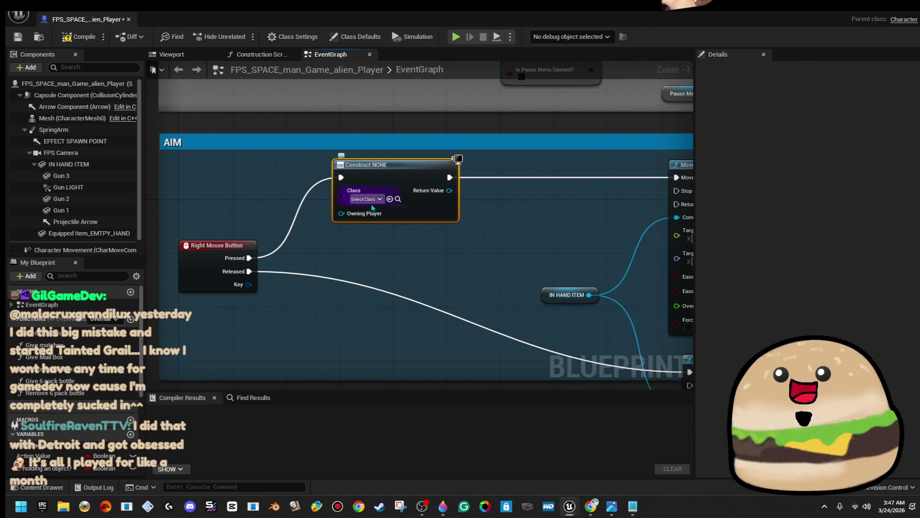
Set the widget class to Cross_hair_gun_crosshair_icon_logo_middle.
{"action": "left_click", "coordinate": [372, 199]}
{"action": "type", "text": "cro"}
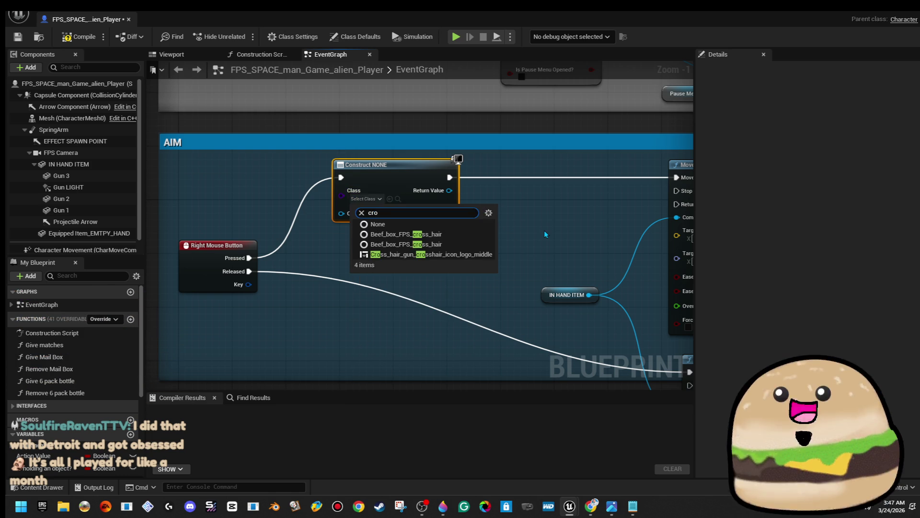
{"action": "type", "text": "ssh"}
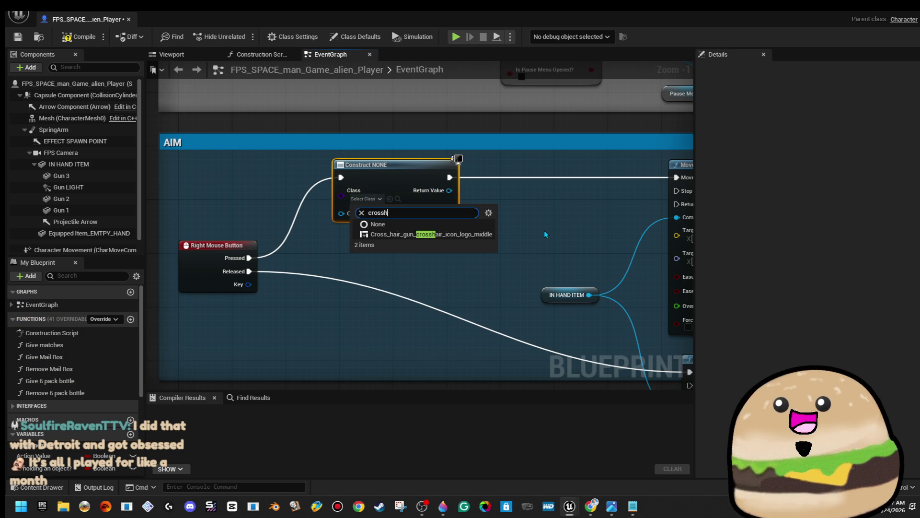
{"action": "left_click", "coordinate": [491, 238]}
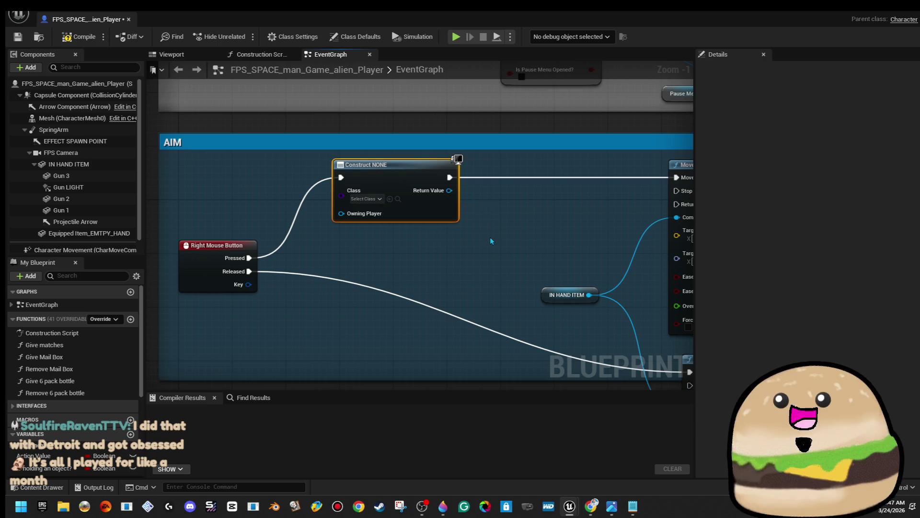
{"action": "scroll", "coordinate": [522, 221], "scroll_direction": "down", "scroll_amount": 1}
Add an Add to Viewport node for the created widget and wire its exec into Move Component.
{"action": "left_click_drag", "start_coordinate": [508, 197], "coordinate": [527, 194]}
{"action": "type", "text": "add to v"}
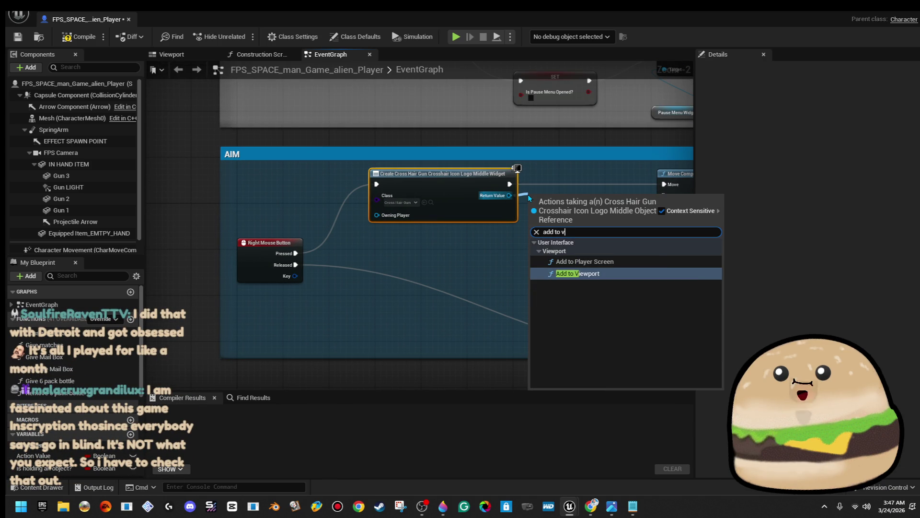
{"action": "key", "text": "Return"}
{"action": "left_click_drag", "start_coordinate": [558, 192], "coordinate": [576, 170]}
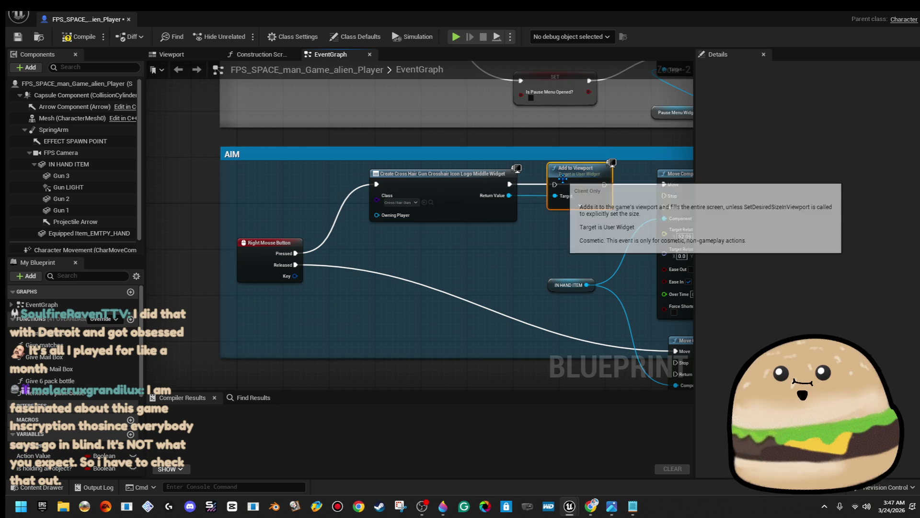
{"action": "left_click_drag", "start_coordinate": [510, 184], "coordinate": [664, 185]}
{"action": "scroll", "coordinate": [661, 193], "scroll_direction": "down", "scroll_amount": 2}
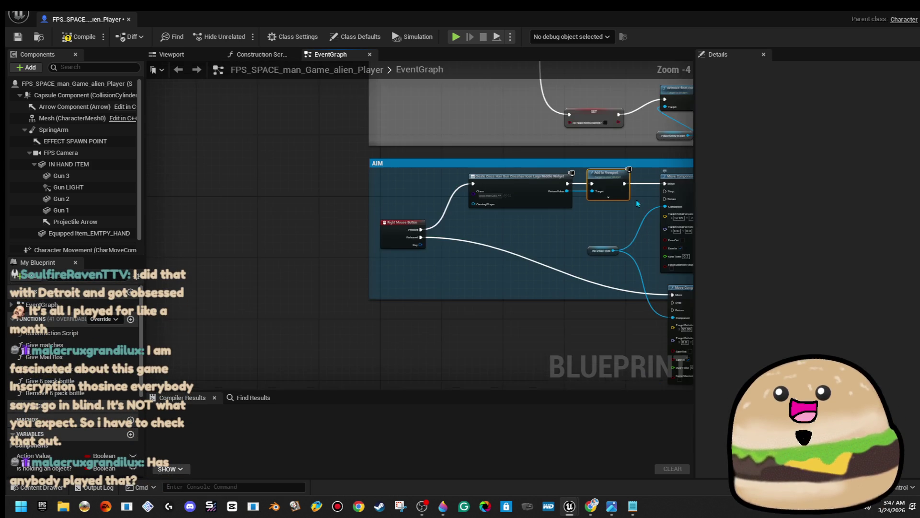
{"action": "scroll", "coordinate": [527, 259], "scroll_direction": "down", "scroll_amount": 6}
{"action": "mouse_move", "coordinate": [539, 262]}
{"action": "left_mouse_down"}
{"action": "mouse_move", "coordinate": [380, 261]}
{"action": "mouse_move", "coordinate": [404, 255]}
{"action": "left_mouse_up"}
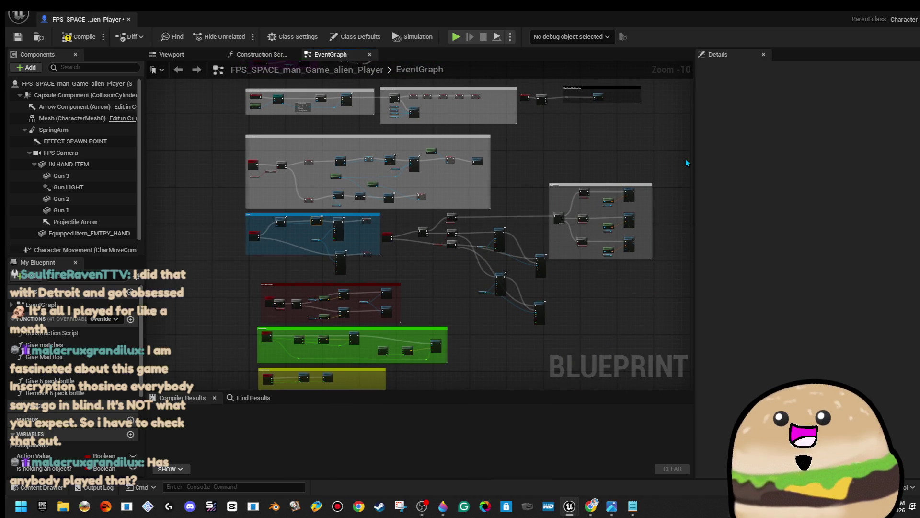
Box-select the right comment group, then bring Chrome's Inscryption results forward, maximized.
{"action": "mouse_move", "coordinate": [655, 268]}
{"action": "left_mouse_down"}
{"action": "mouse_move", "coordinate": [625, 222]}
{"action": "mouse_move", "coordinate": [564, 166]}
{"action": "mouse_move", "coordinate": [565, 183]}
{"action": "left_mouse_up"}
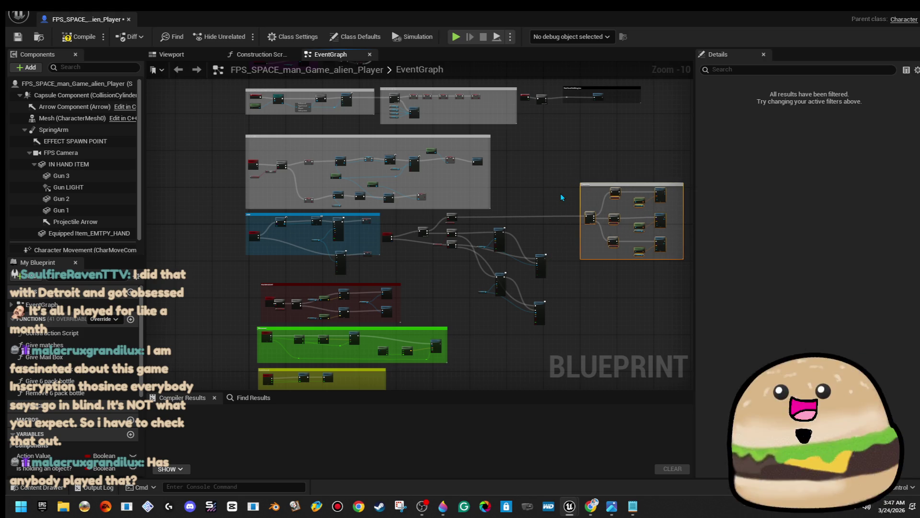
{"action": "key", "text": "alt+Tab"}
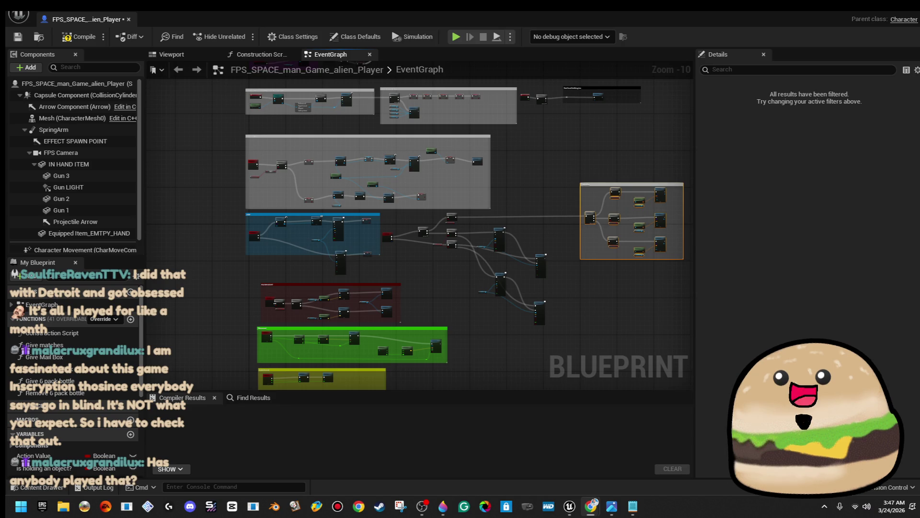
{"action": "key", "text": "alt+Tab"}
{"action": "key", "text": "super+Up"}
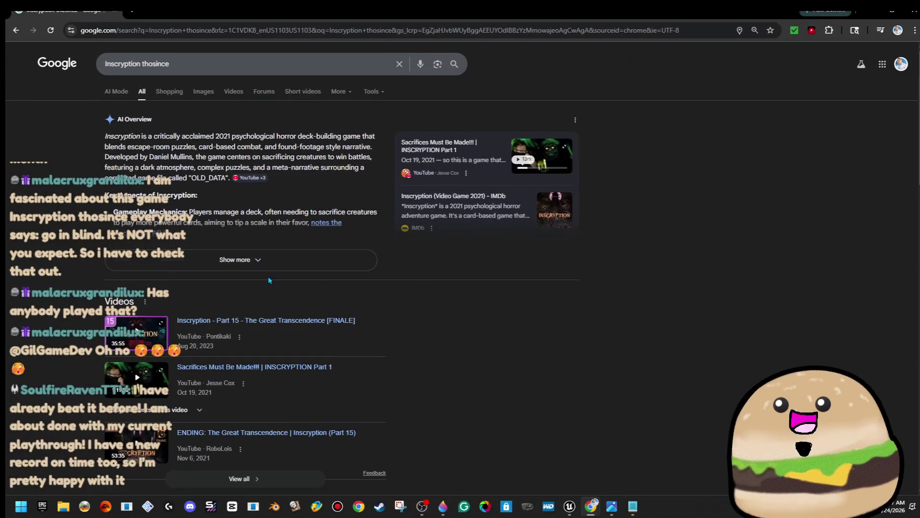
Preview several Inscryption image results, including the review and 25 Totem Cards, then close Chrome.
{"action": "left_click", "coordinate": [197, 95]}
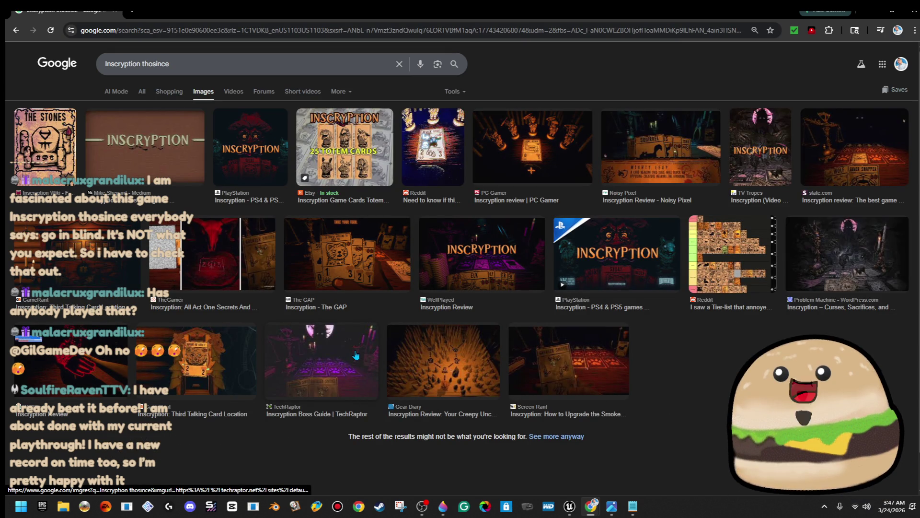
{"action": "left_click", "coordinate": [545, 244]}
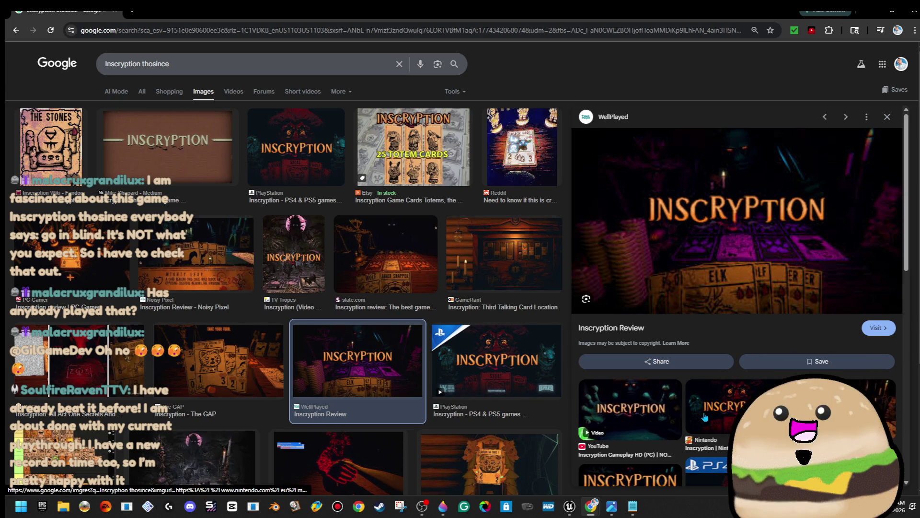
{"action": "left_click", "coordinate": [665, 426]}
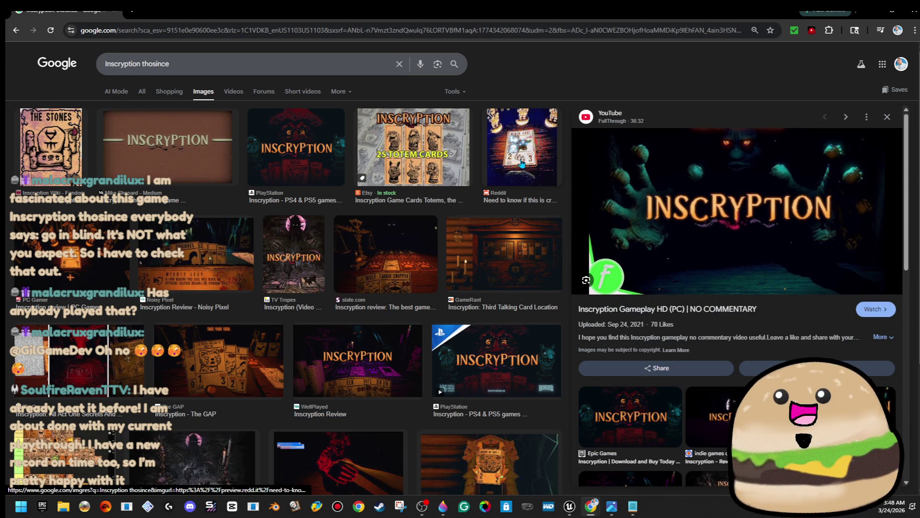
{"action": "left_click", "coordinate": [523, 163]}
{"action": "left_click", "coordinate": [414, 148]}
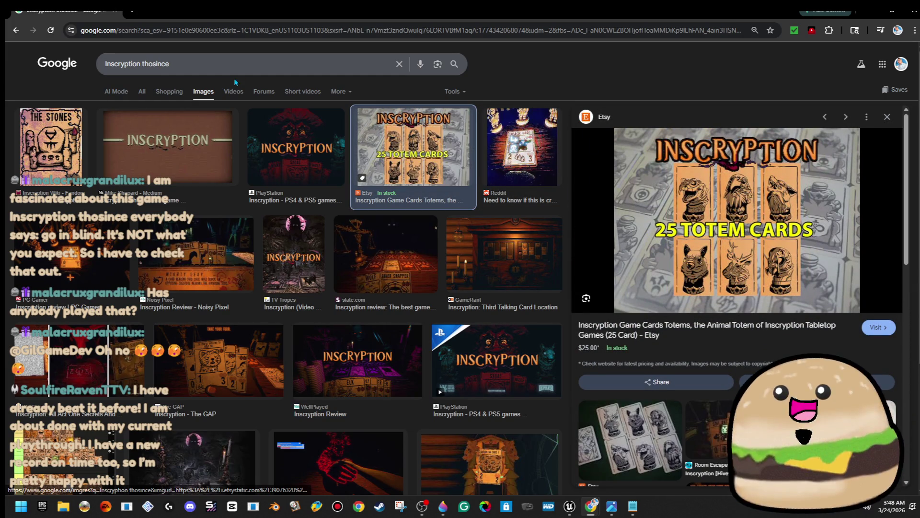
{"action": "left_click", "coordinate": [115, 11]}
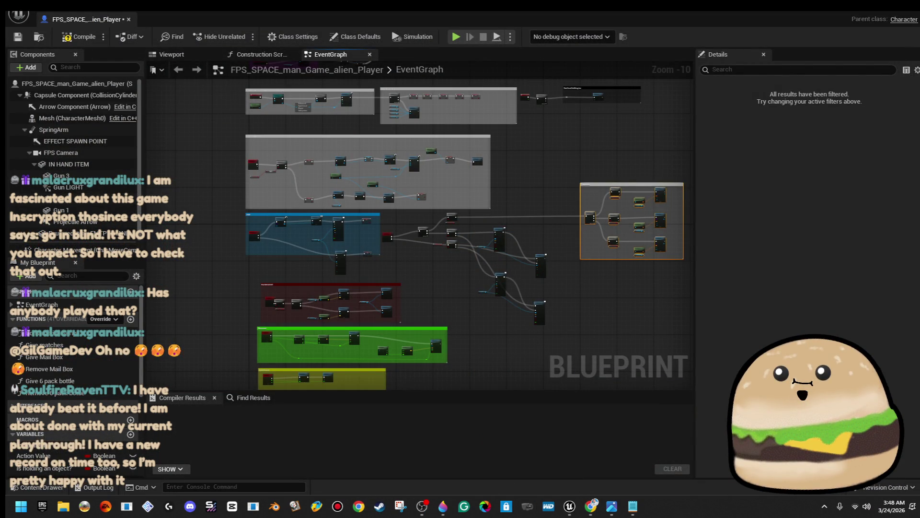
Launch Steam with the first profile, dismiss the promo, and search the store for 'Inscryption thosince'.
{"action": "left_click", "coordinate": [380, 506]}
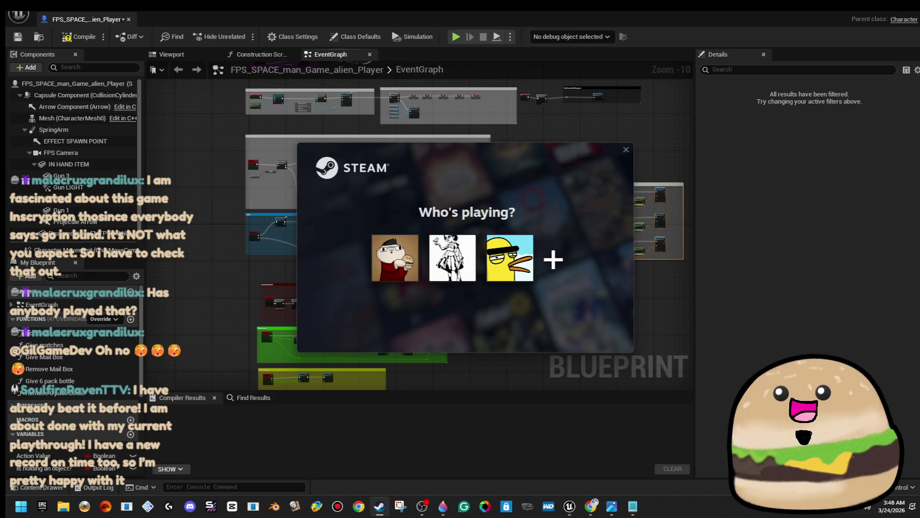
{"action": "left_click", "coordinate": [395, 258]}
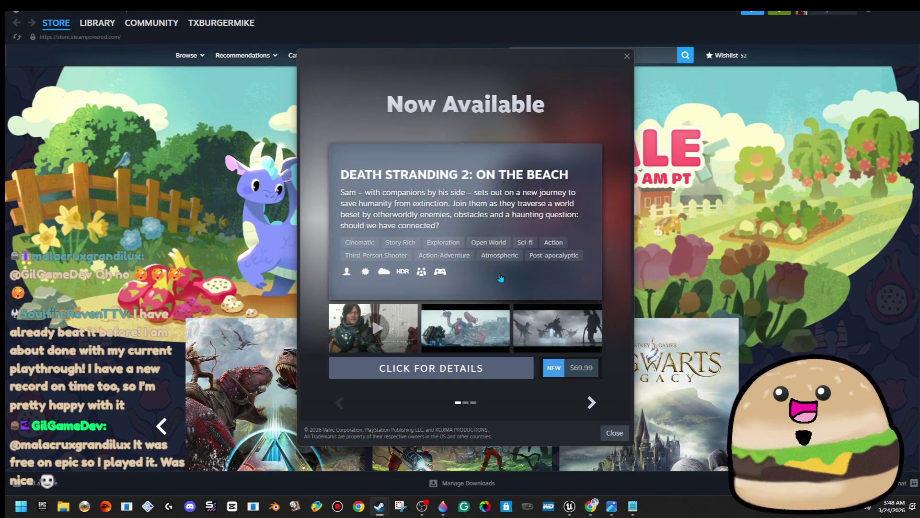
{"action": "left_click", "coordinate": [626, 56]}
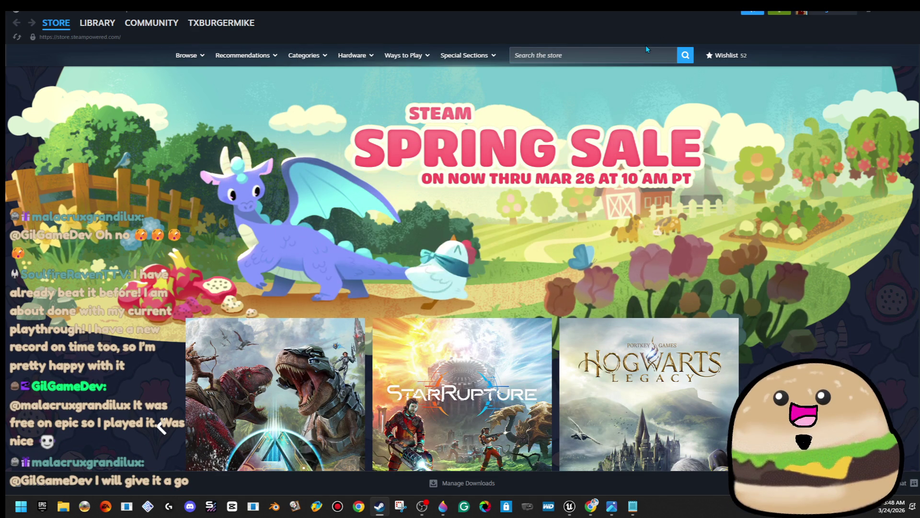
{"action": "left_click", "coordinate": [635, 54]}
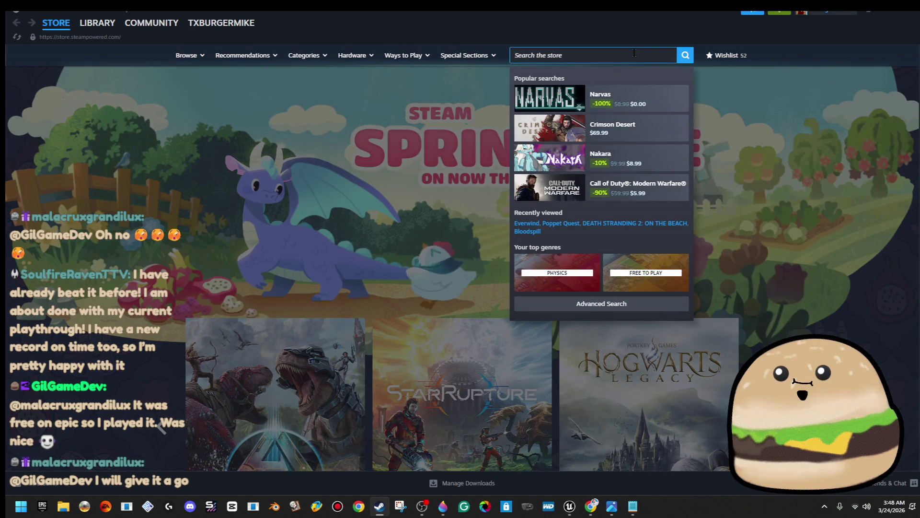
{"action": "type", "text": "Inscryption thosince"}
{"action": "key", "text": "Return"}
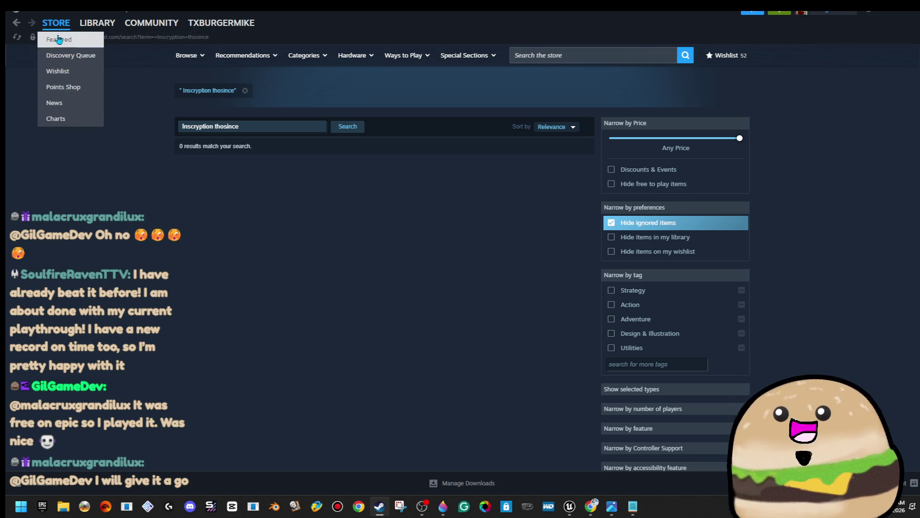
Search the Steam library home for 'ins', then return to the Unreal Blueprint editor.
{"action": "mouse_move", "coordinate": [94, 24]}
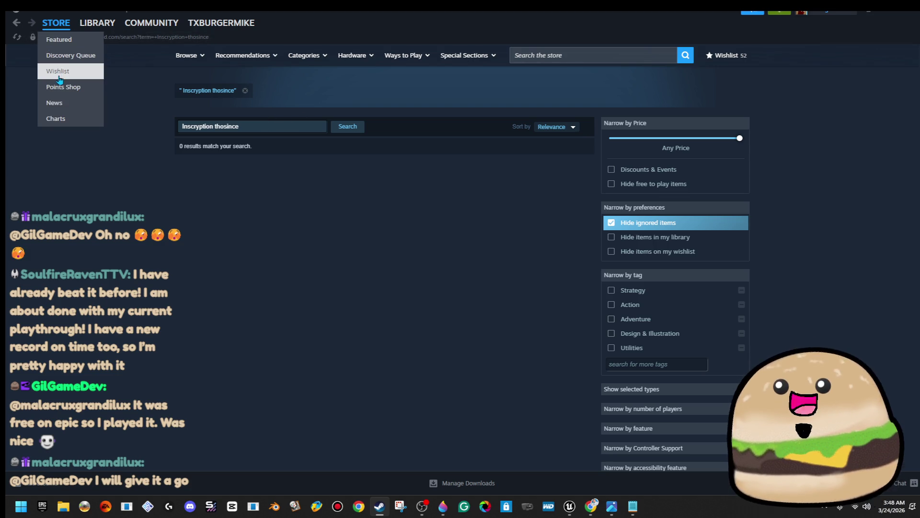
{"action": "left_click", "coordinate": [96, 48]}
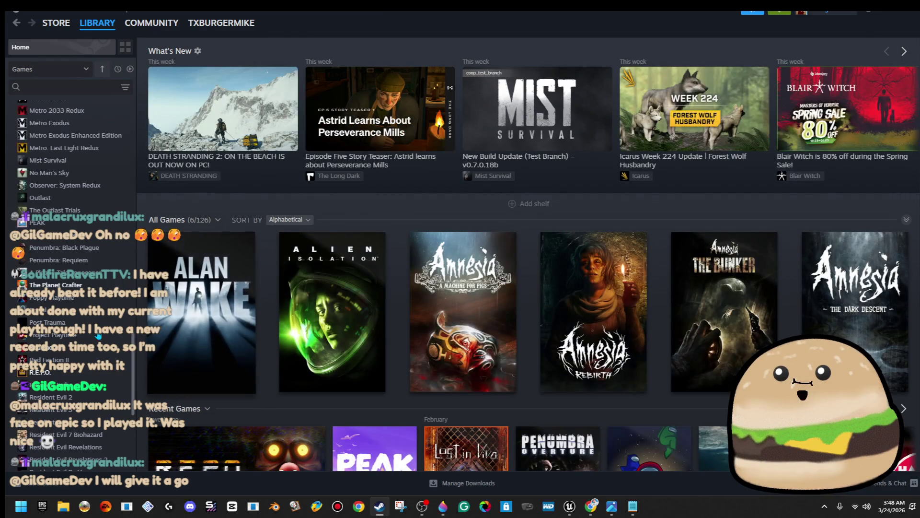
{"action": "left_click", "coordinate": [62, 83]}
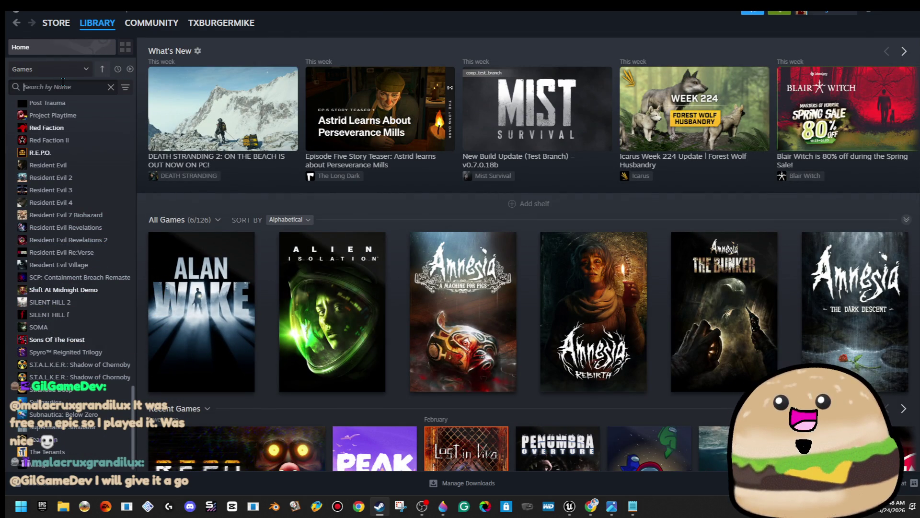
{"action": "type", "text": "ins"}
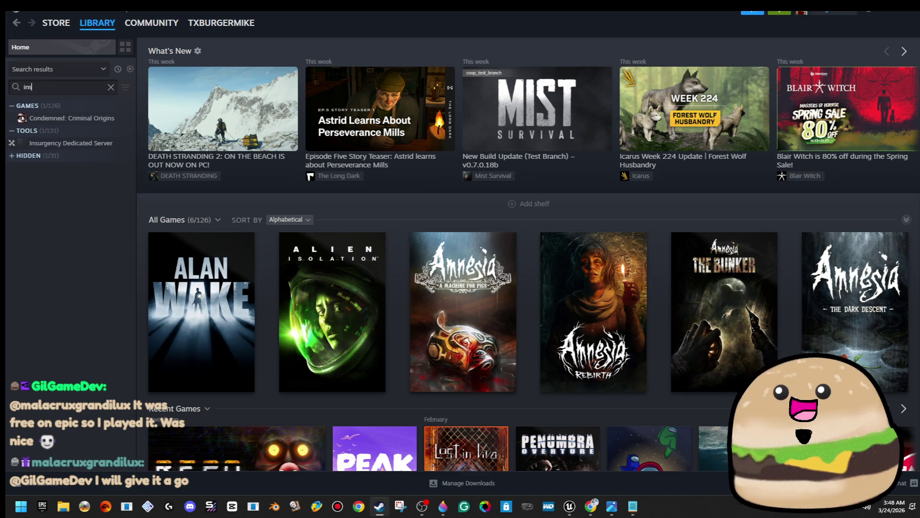
{"action": "key", "text": "alt+Tab"}
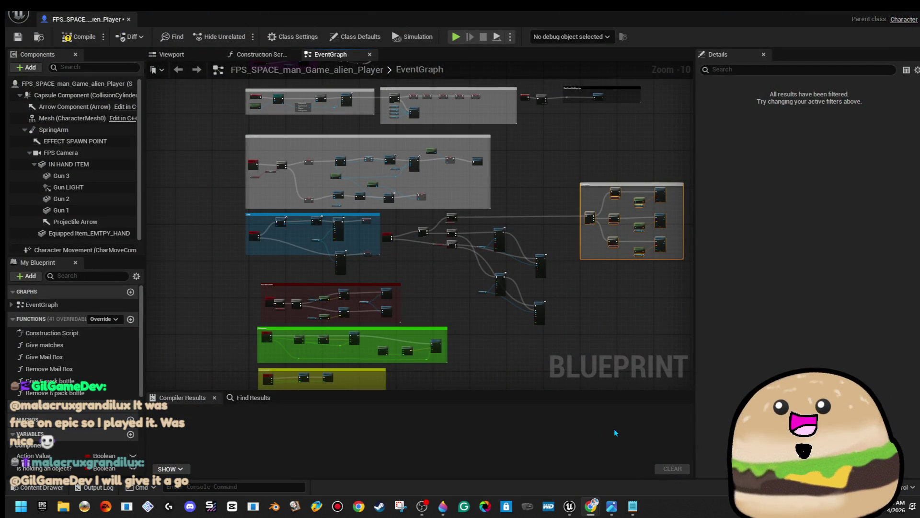
Straighten the wire leaving the Left Mouse Button event node.
{"action": "scroll", "coordinate": [530, 238], "scroll_direction": "up", "scroll_amount": 2}
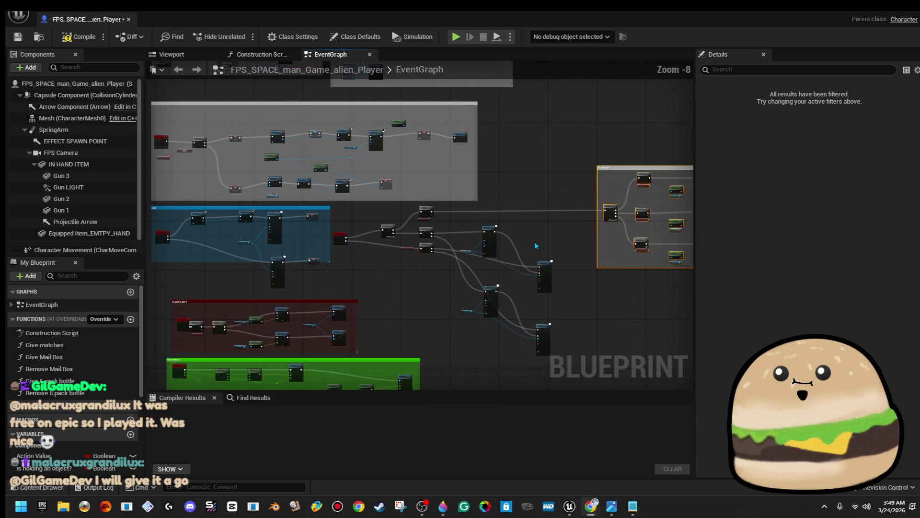
{"action": "mouse_move", "coordinate": [530, 331]}
{"action": "left_mouse_down"}
{"action": "mouse_move", "coordinate": [477, 236]}
{"action": "mouse_move", "coordinate": [374, 168]}
{"action": "left_mouse_up"}
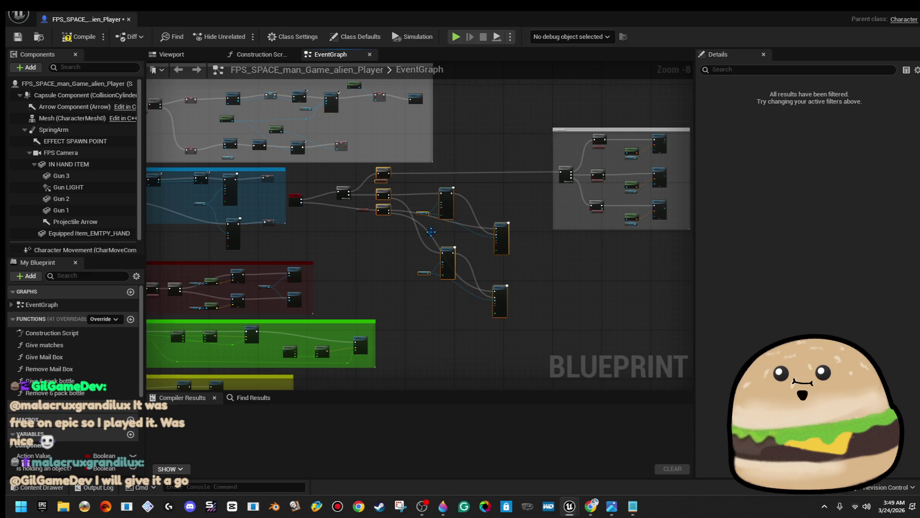
{"action": "mouse_move", "coordinate": [528, 307]}
{"action": "left_mouse_down"}
{"action": "mouse_move", "coordinate": [421, 195]}
{"action": "mouse_move", "coordinate": [359, 185]}
{"action": "mouse_move", "coordinate": [339, 170]}
{"action": "mouse_move", "coordinate": [375, 177]}
{"action": "left_mouse_up"}
{"action": "scroll", "coordinate": [407, 192], "scroll_direction": "up", "scroll_amount": 2}
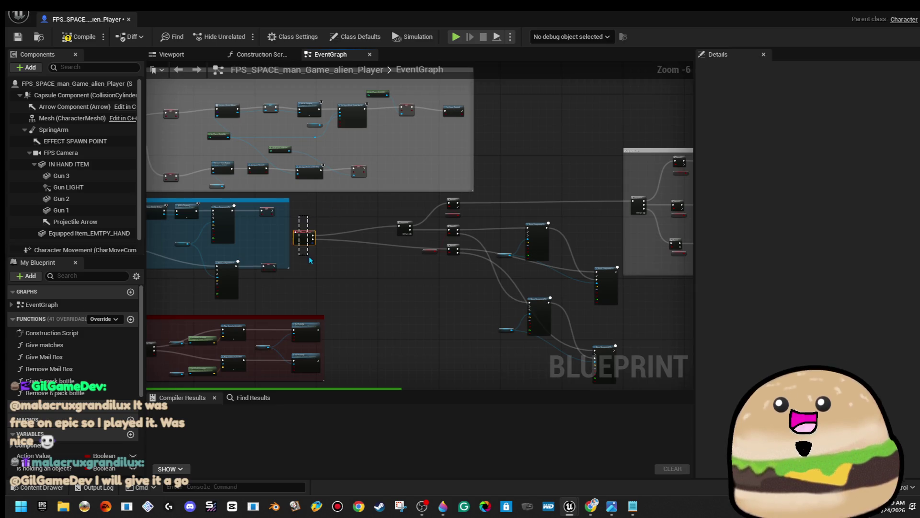
{"action": "left_click", "coordinate": [310, 230]}
{"action": "key", "text": "q"}
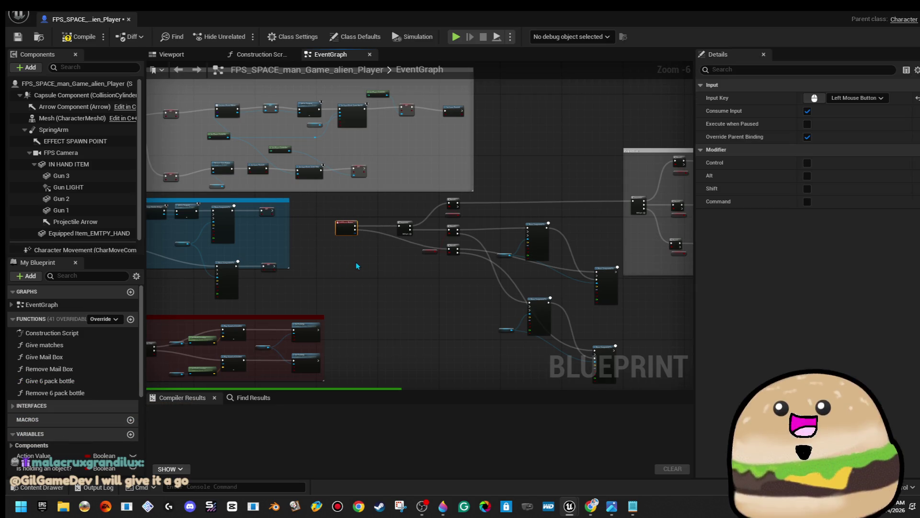
{"action": "left_click", "coordinate": [356, 262]}
Enlarge the AIM comment box right and down and shift its nodes further right.
{"action": "scroll", "coordinate": [427, 238], "scroll_direction": "up", "scroll_amount": 1}
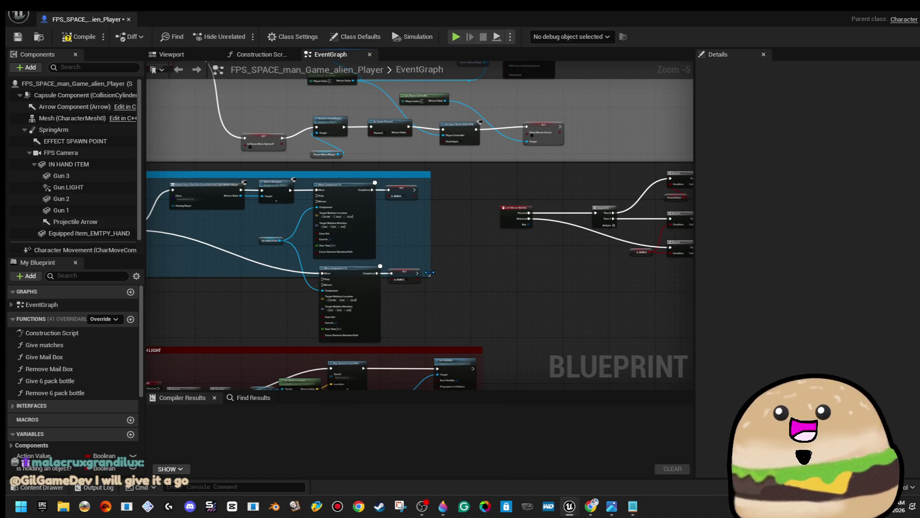
{"action": "mouse_move", "coordinate": [430, 273]}
{"action": "left_mouse_down"}
{"action": "mouse_move", "coordinate": [488, 339]}
{"action": "mouse_move", "coordinate": [484, 329]}
{"action": "mouse_move", "coordinate": [590, 315]}
{"action": "left_mouse_up"}
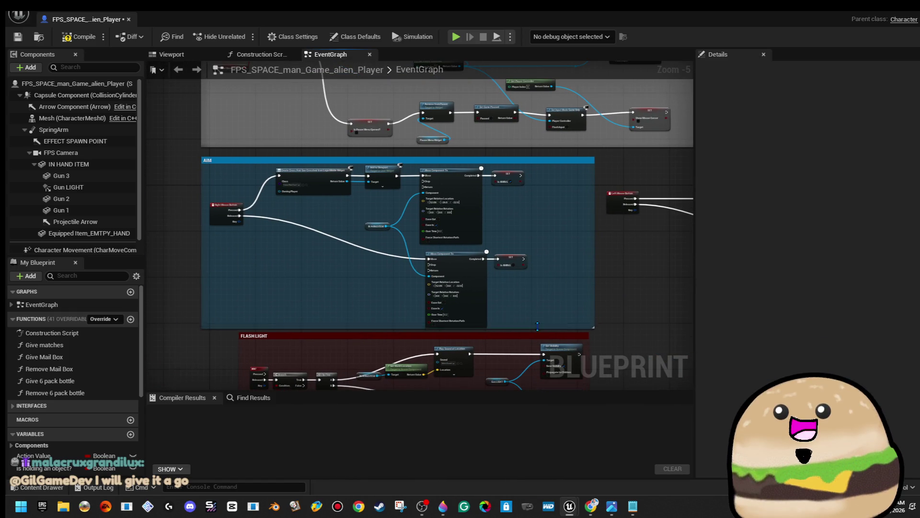
{"action": "mouse_move", "coordinate": [527, 316]}
{"action": "left_mouse_down"}
{"action": "mouse_move", "coordinate": [381, 175]}
{"action": "mouse_move", "coordinate": [433, 176]}
{"action": "left_mouse_up"}
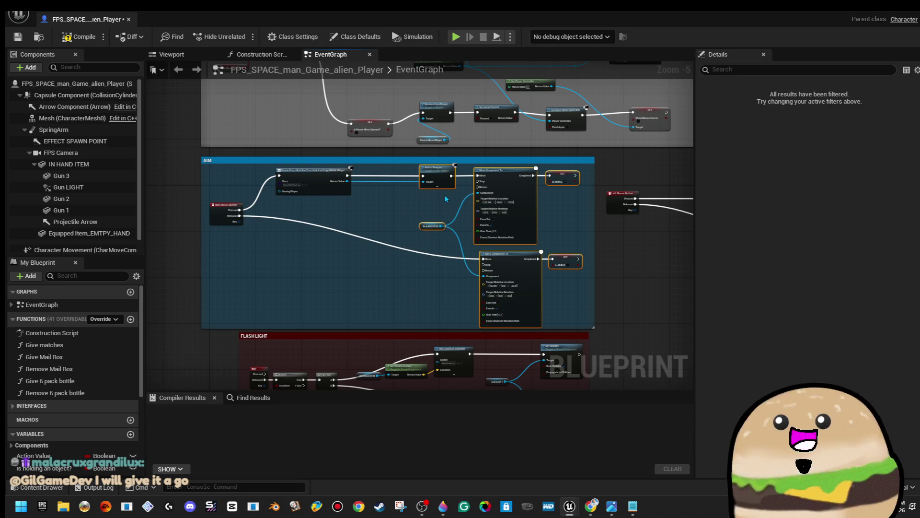
{"action": "left_click", "coordinate": [384, 215]}
{"action": "scroll", "coordinate": [384, 215], "scroll_direction": "up", "scroll_amount": 2}
{"action": "left_click_drag", "start_coordinate": [331, 190], "coordinate": [348, 194]}
{"action": "right_click", "coordinate": [330, 190]}
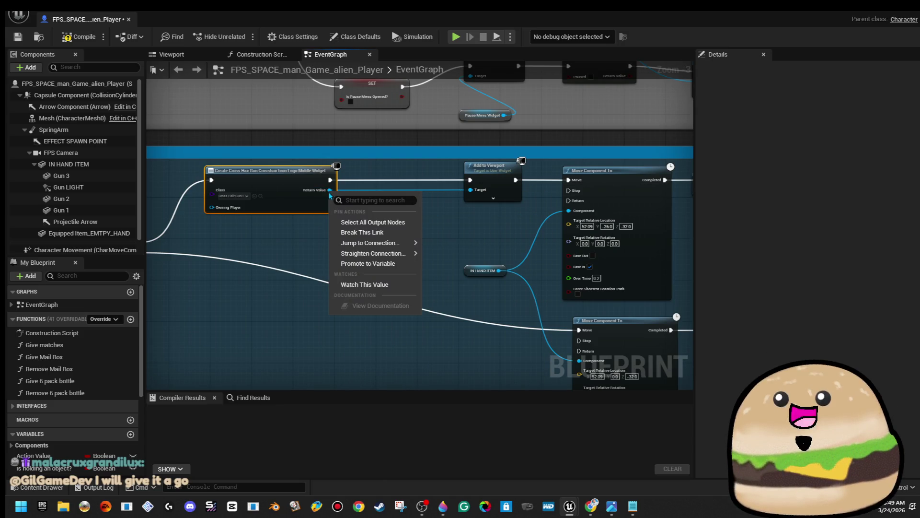
Promote the crosshair widget's Return Value to a variable and add a Remove from Parent node for it.
{"action": "left_click", "coordinate": [395, 263]}
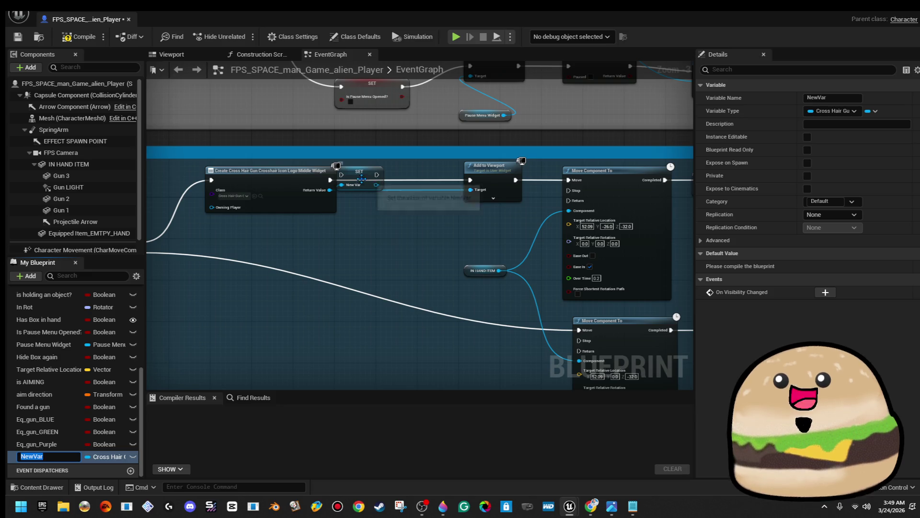
{"action": "left_click_drag", "start_coordinate": [363, 185], "coordinate": [471, 192]}
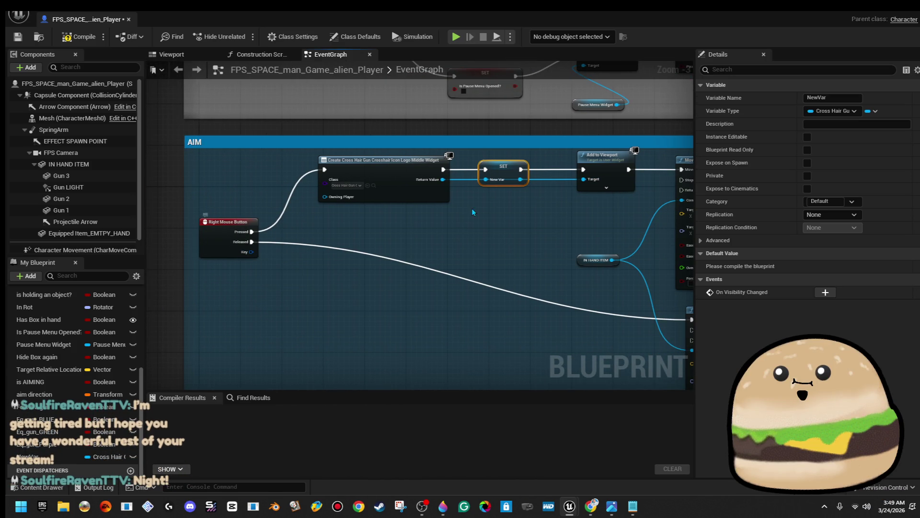
{"action": "left_click_drag", "start_coordinate": [442, 179], "coordinate": [407, 310]}
{"action": "type", "text": "remove from parent"}
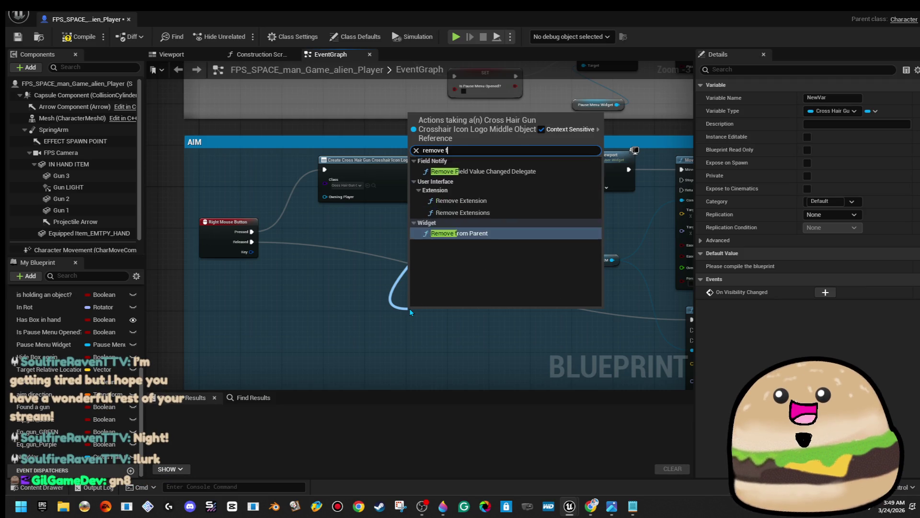
{"action": "key", "text": "Return"}
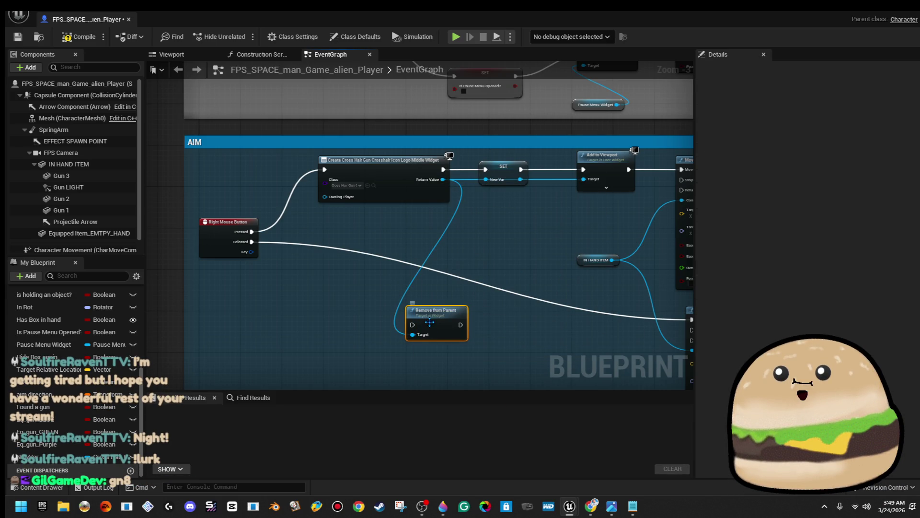
{"action": "left_click_drag", "start_coordinate": [430, 323], "coordinate": [533, 307]}
Chain Remove from Parent into the release movement, delete the SET node, reconnect Add to Viewport, and compile.
{"action": "mouse_move", "coordinate": [618, 311]}
{"action": "left_mouse_down"}
{"action": "mouse_move", "coordinate": [507, 305]}
{"action": "mouse_move", "coordinate": [593, 320]}
{"action": "left_mouse_up"}
{"action": "mouse_move", "coordinate": [519, 291]}
{"action": "left_mouse_down"}
{"action": "mouse_move", "coordinate": [242, 230]}
{"action": "mouse_move", "coordinate": [255, 225]}
{"action": "left_mouse_up"}
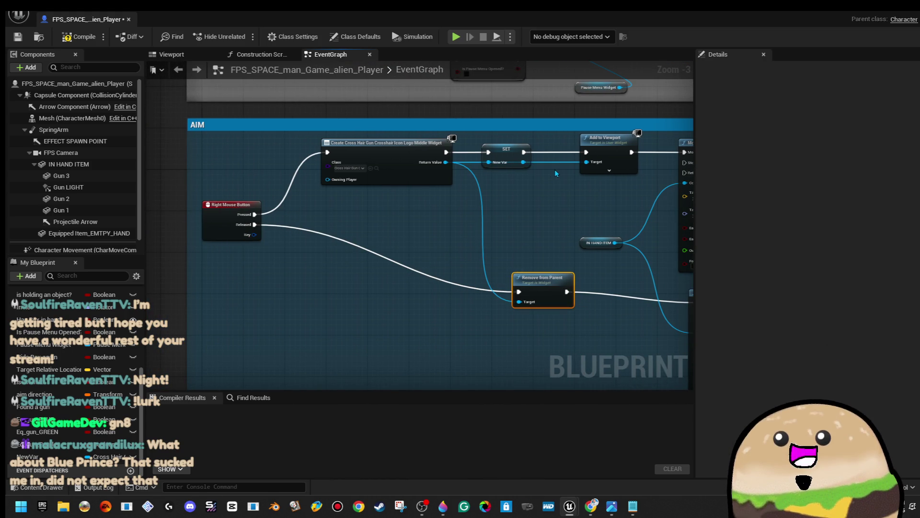
{"action": "left_click", "coordinate": [510, 156]}
{"action": "key", "text": "Delete"}
{"action": "left_click_drag", "start_coordinate": [446, 152], "coordinate": [585, 153]}
{"action": "left_click", "coordinate": [79, 36]}
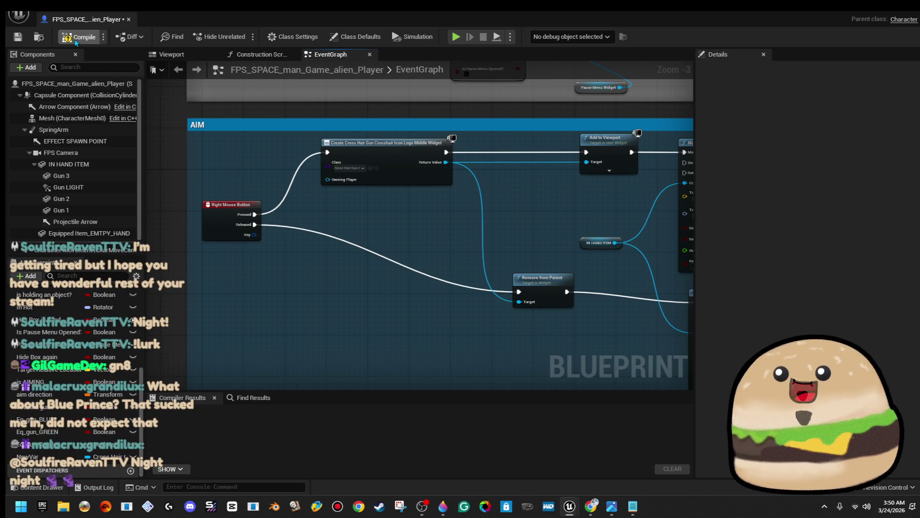
Save the player blueprint and recompile it for a successful 149 ms build.
{"action": "left_click", "coordinate": [18, 37]}
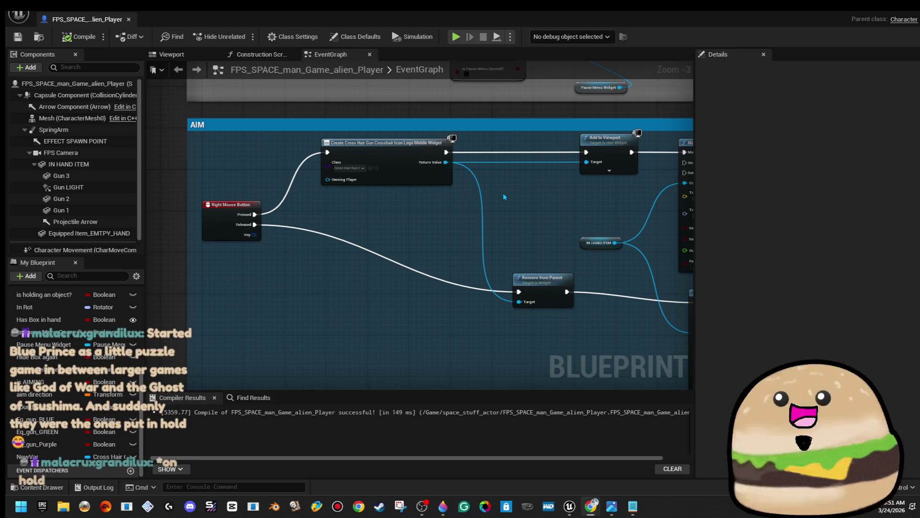
{"action": "left_click_drag", "start_coordinate": [327, 119], "coordinate": [316, 120]}
{"action": "left_click", "coordinate": [94, 31]}
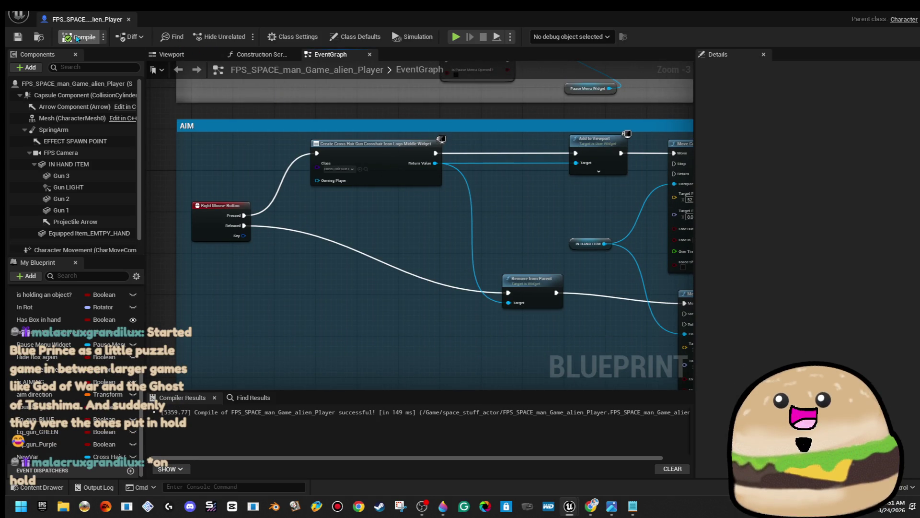
Close the player blueprint and open the level_SPACE map.
{"action": "left_click", "coordinate": [128, 19]}
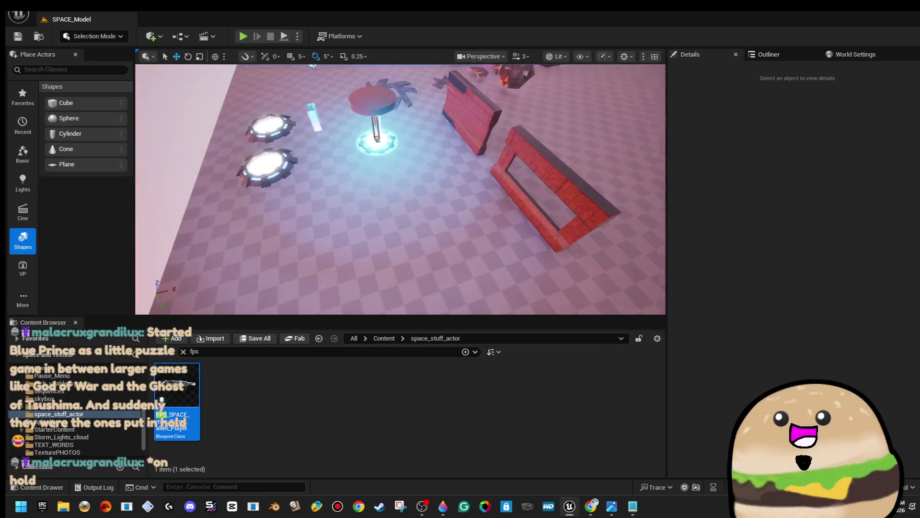
{"action": "right_click", "coordinate": [399, 247]}
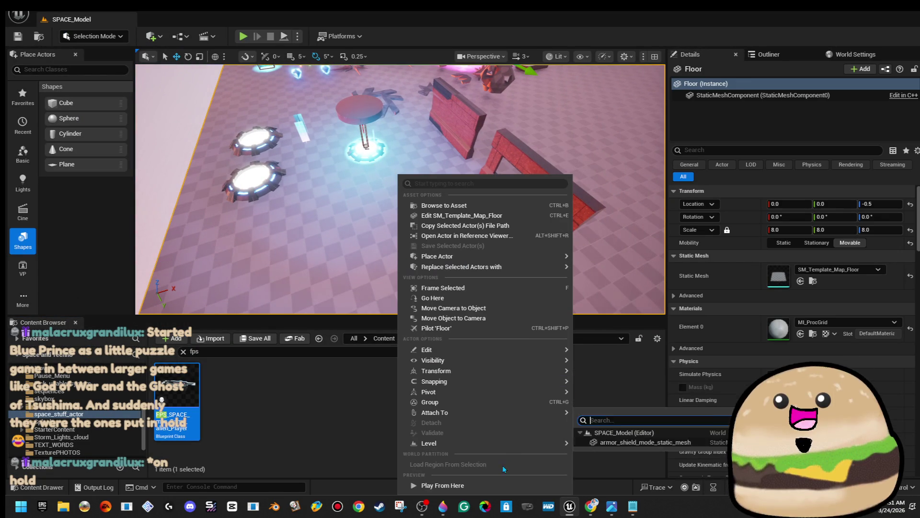
{"action": "left_click", "coordinate": [19, 14]}
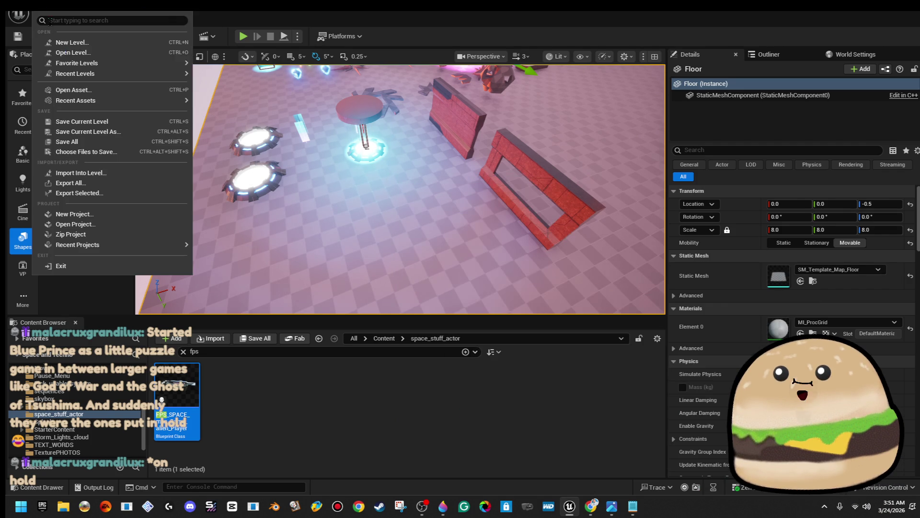
{"action": "left_click", "coordinate": [72, 56]}
{"action": "left_click", "coordinate": [530, 209]}
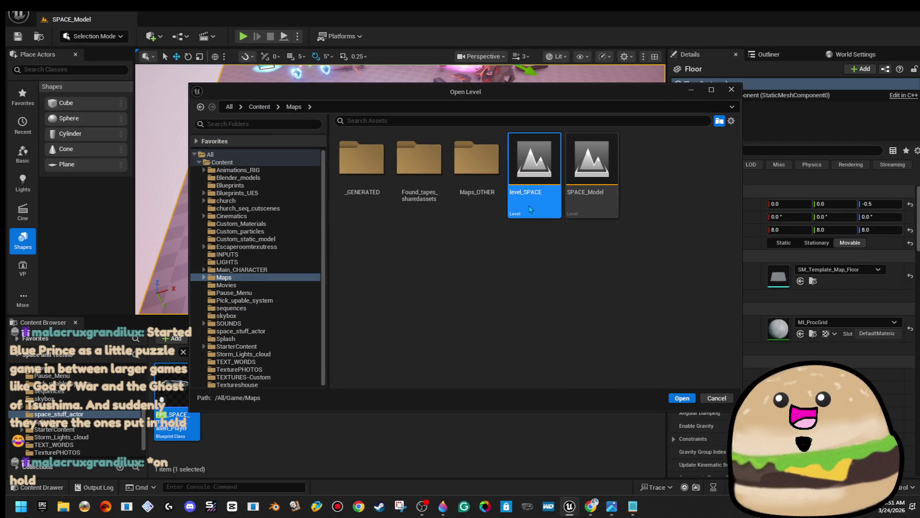
{"action": "double_click", "coordinate": [531, 209]}
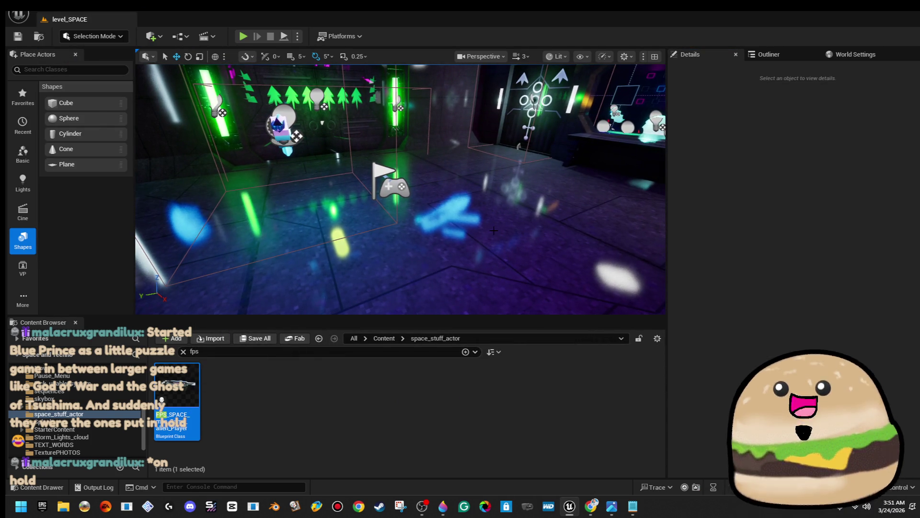
Play level_SPACE fullscreen from a chosen spot and walk through the door into the neon room.
{"action": "right_click", "coordinate": [542, 336]}
{"action": "left_click", "coordinate": [539, 485]}
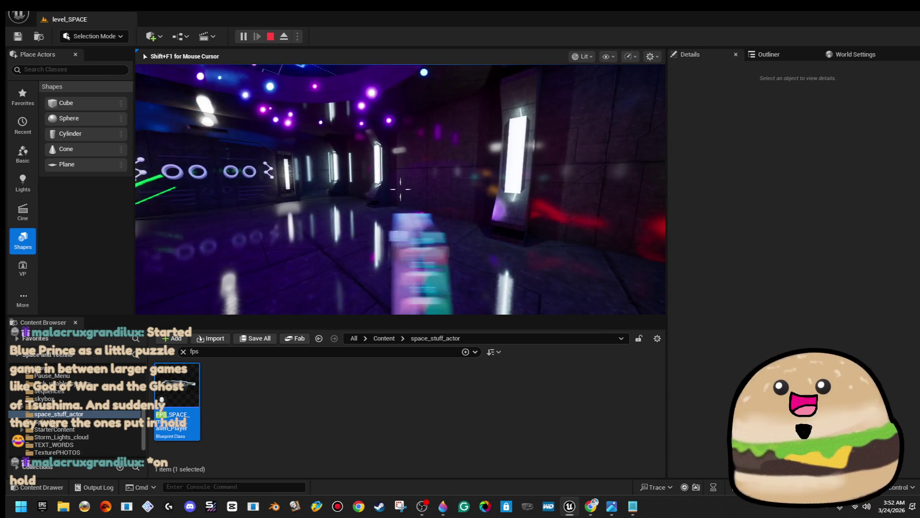
{"action": "key", "text": "F11"}
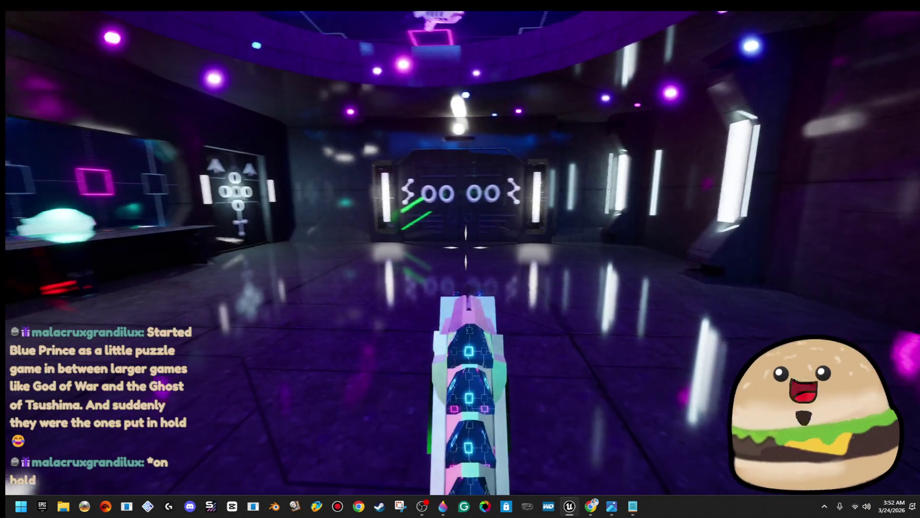
{"action": "key", "text": "w"}
{"action": "key", "text": "w"}
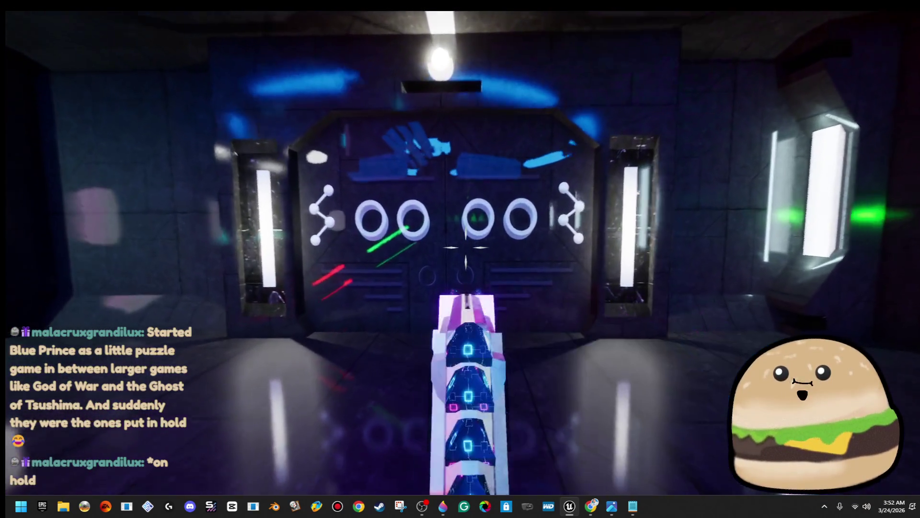
{"action": "key", "text": "w"}
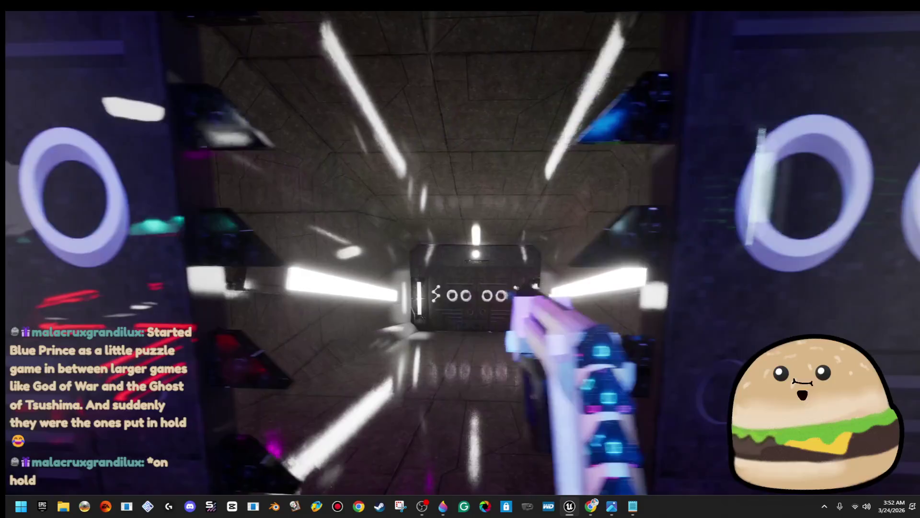
{"action": "key", "text": "w"}
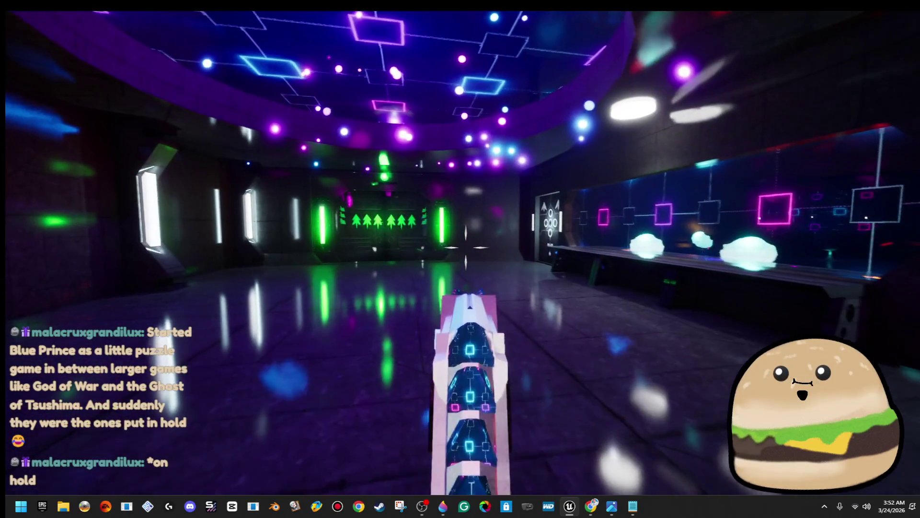
{"action": "key", "text": "w"}
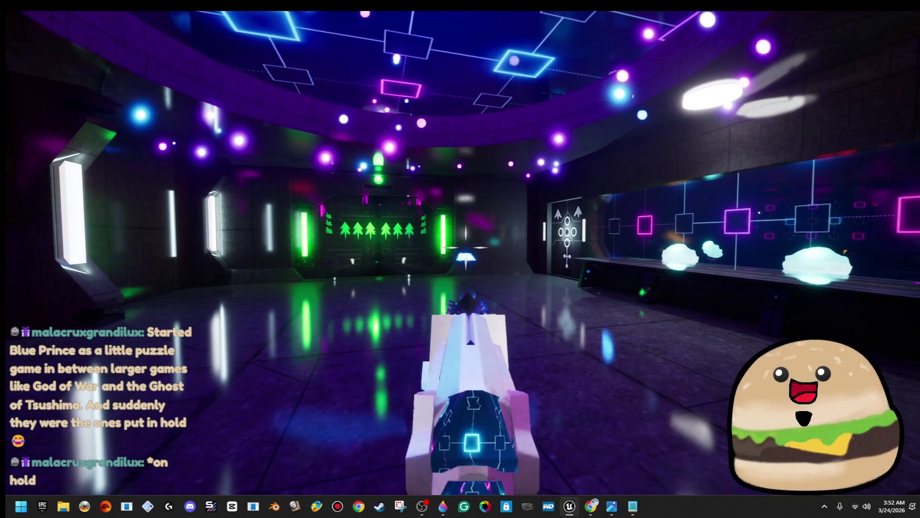
{"action": "key", "text": "w"}
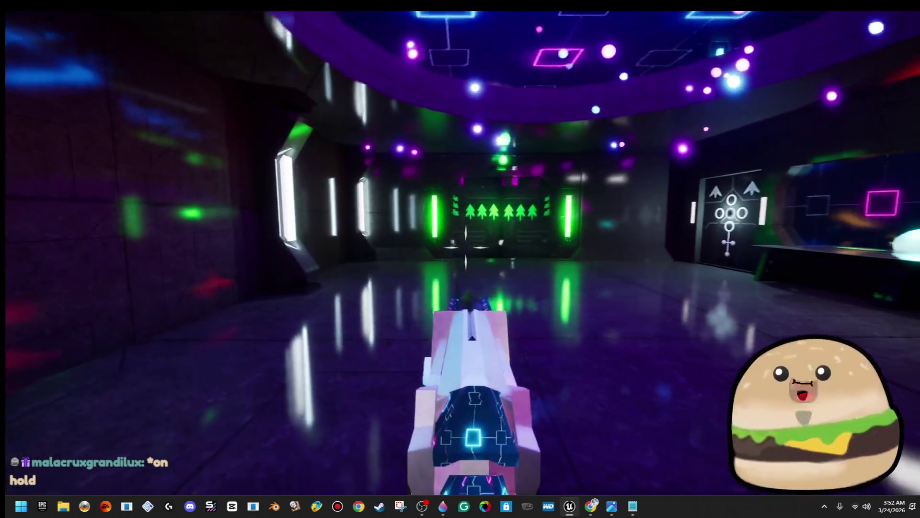
{"action": "key", "text": "w"}
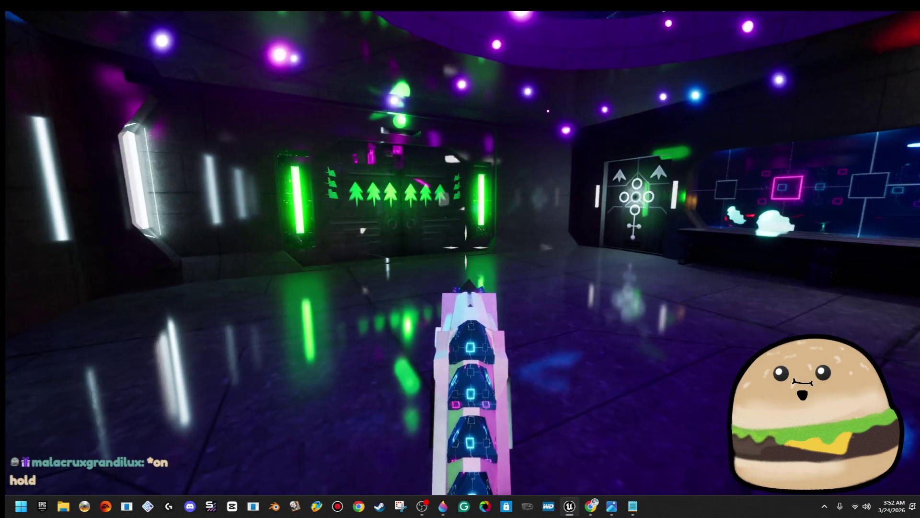
Walk down the green-lit corridor into the larger room, then stop the playtest and restore the editor.
{"action": "key", "text": "w"}
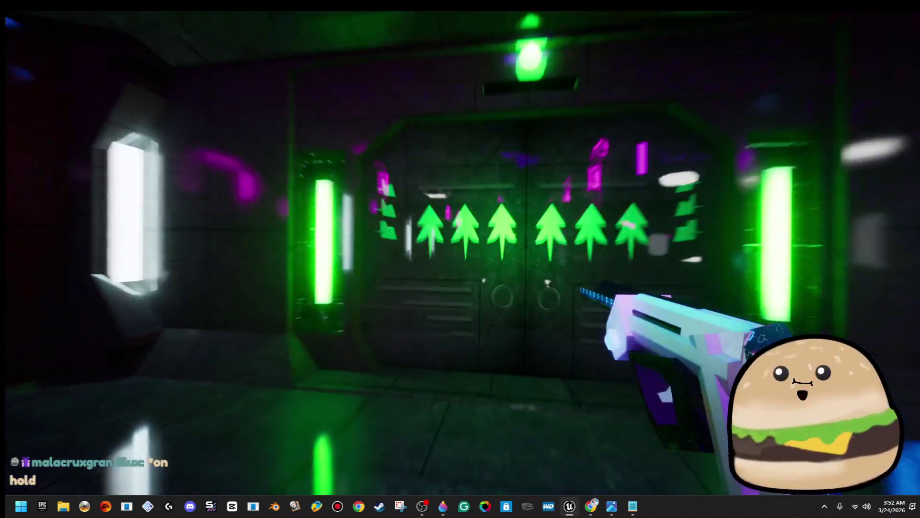
{"action": "key", "text": "w"}
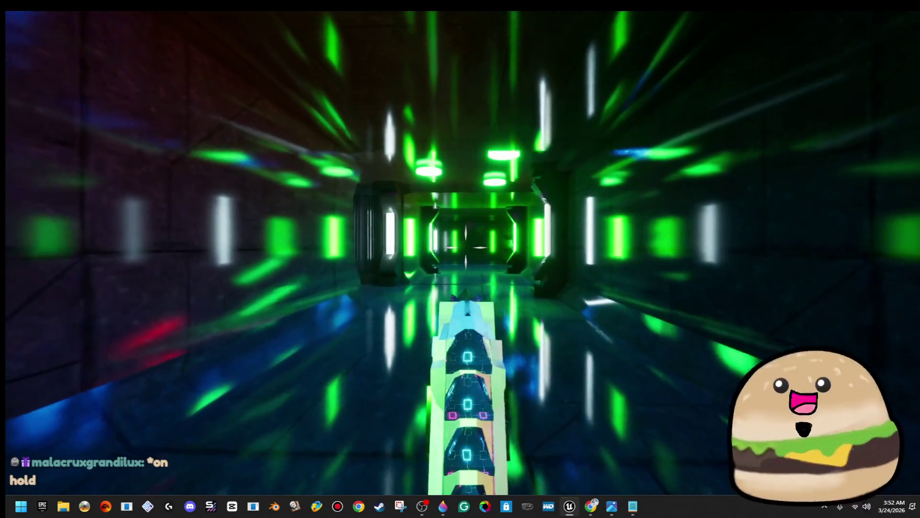
{"action": "key", "text": "w"}
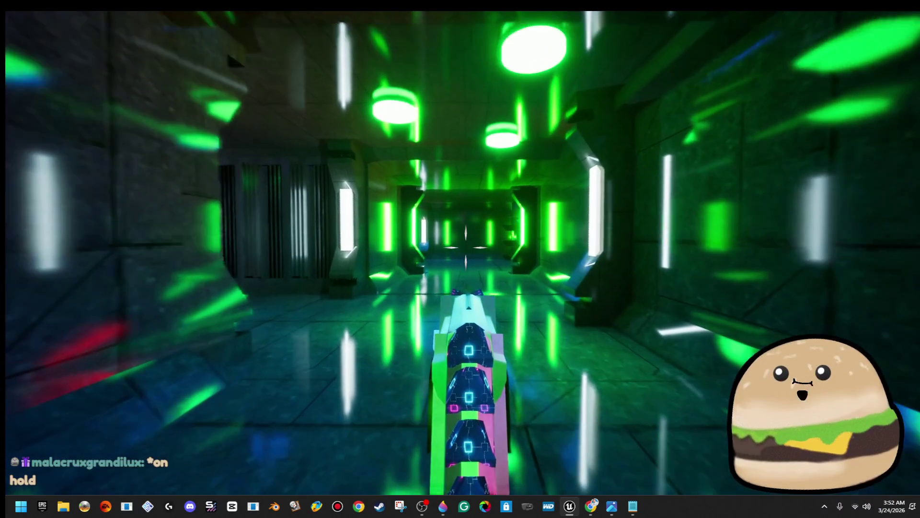
{"action": "key", "text": "w"}
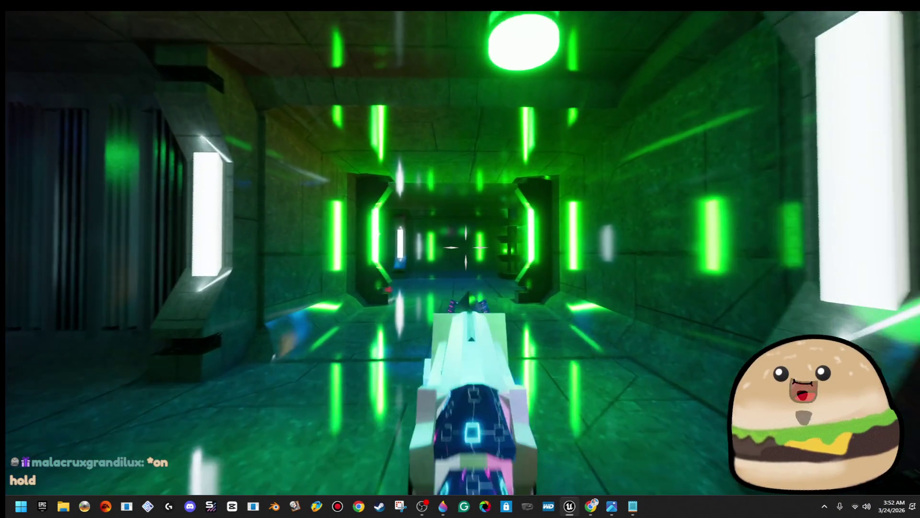
{"action": "key", "text": "w"}
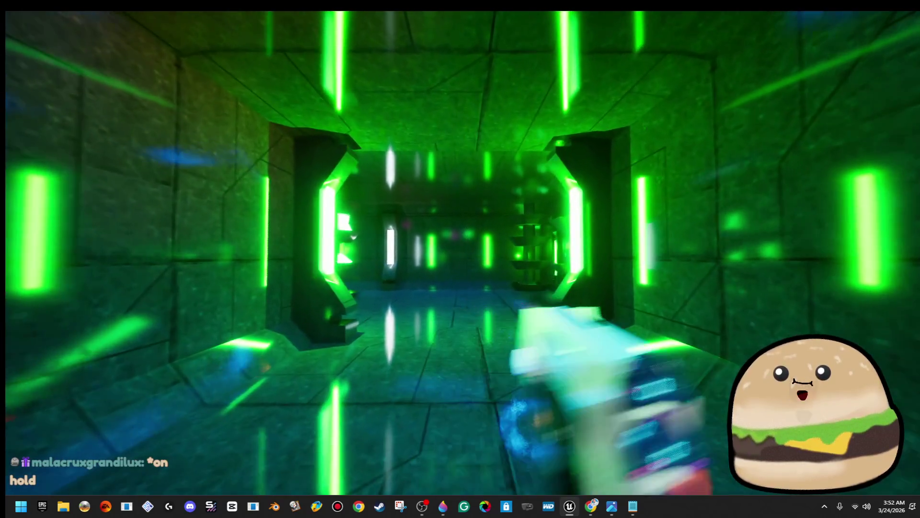
{"action": "key", "text": "w"}
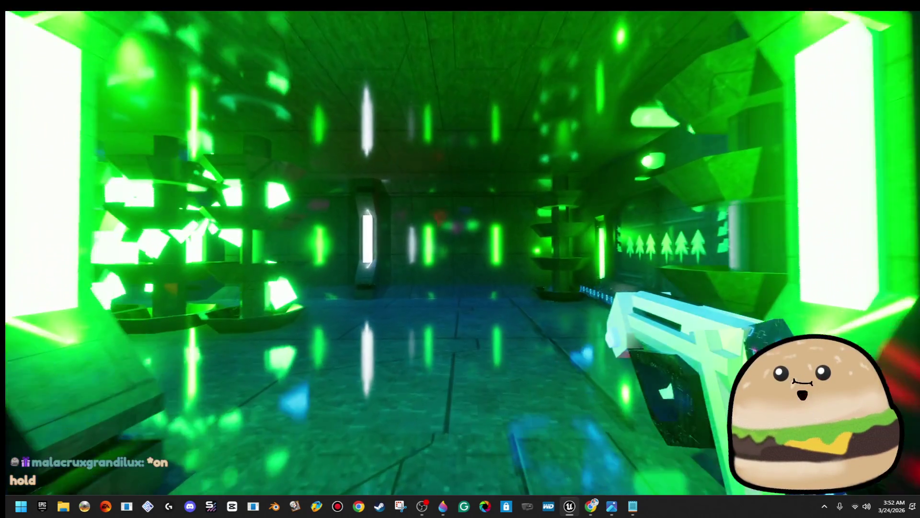
{"action": "key", "text": "Escape"}
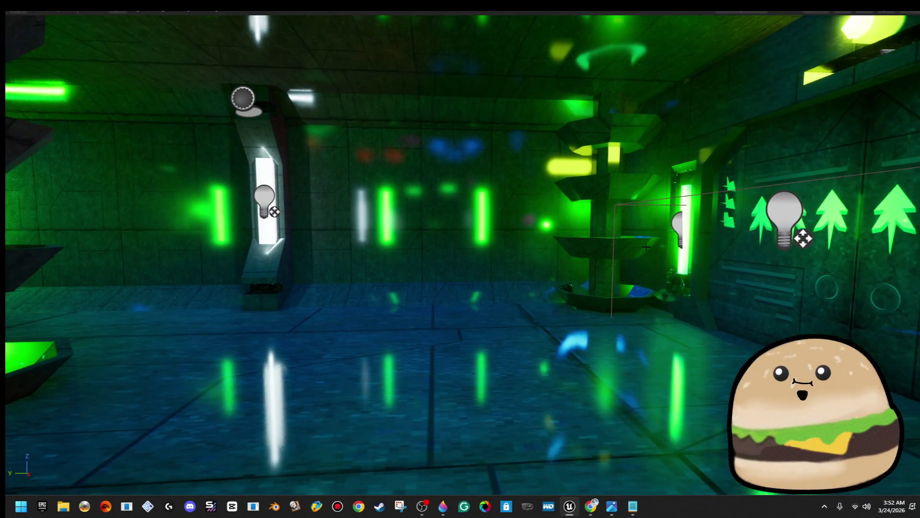
{"action": "key", "text": "F11"}
{"action": "double_click", "coordinate": [189, 369]}
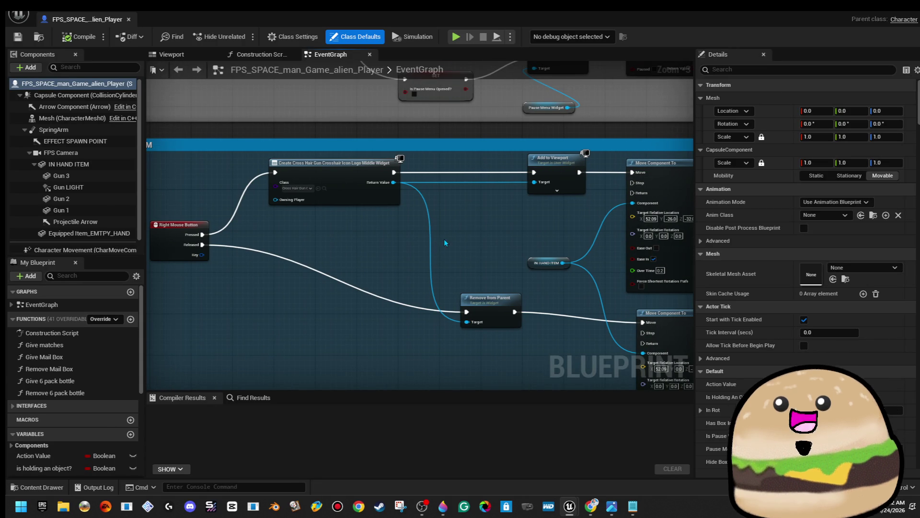
Break the link from Add to Viewport to Move Component To.
{"action": "mouse_move", "coordinate": [484, 301]}
{"action": "left_mouse_down"}
{"action": "mouse_move", "coordinate": [476, 217]}
{"action": "mouse_move", "coordinate": [455, 340]}
{"action": "mouse_move", "coordinate": [460, 304]}
{"action": "left_mouse_up"}
{"action": "mouse_move", "coordinate": [368, 229]}
{"action": "left_mouse_down"}
{"action": "mouse_move", "coordinate": [555, 156]}
{"action": "mouse_move", "coordinate": [551, 174]}
{"action": "left_mouse_up"}
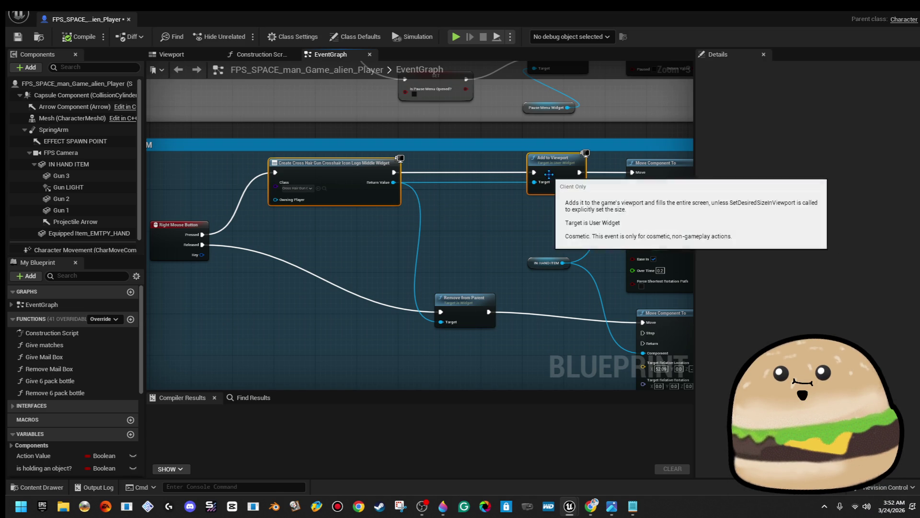
{"action": "right_click", "coordinate": [550, 175]}
{"action": "left_click", "coordinate": [335, 192]}
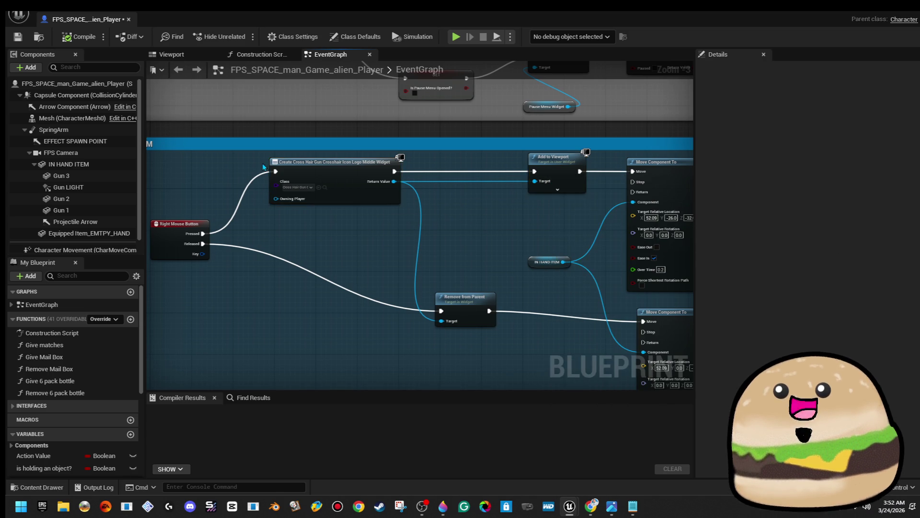
{"action": "right_click", "coordinate": [276, 172]}
{"action": "key", "text": "Escape"}
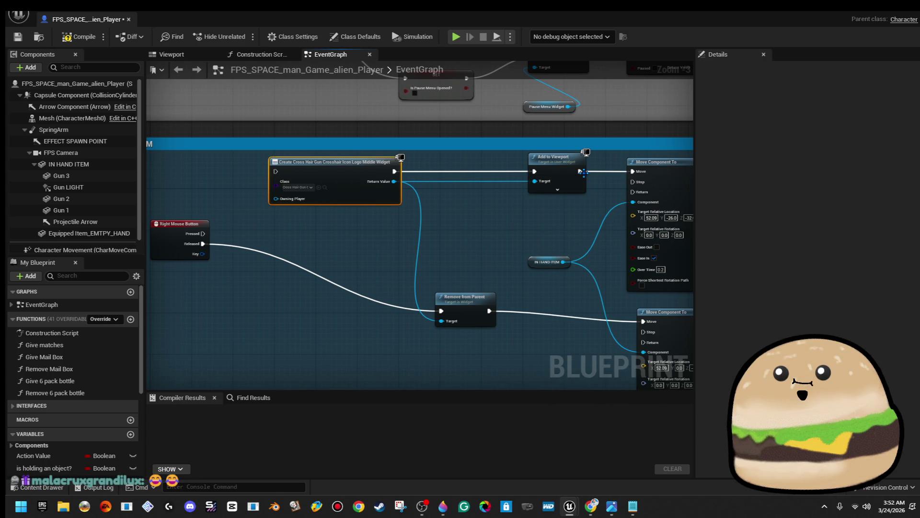
{"action": "right_click", "coordinate": [581, 172]}
{"action": "left_click", "coordinate": [619, 201]}
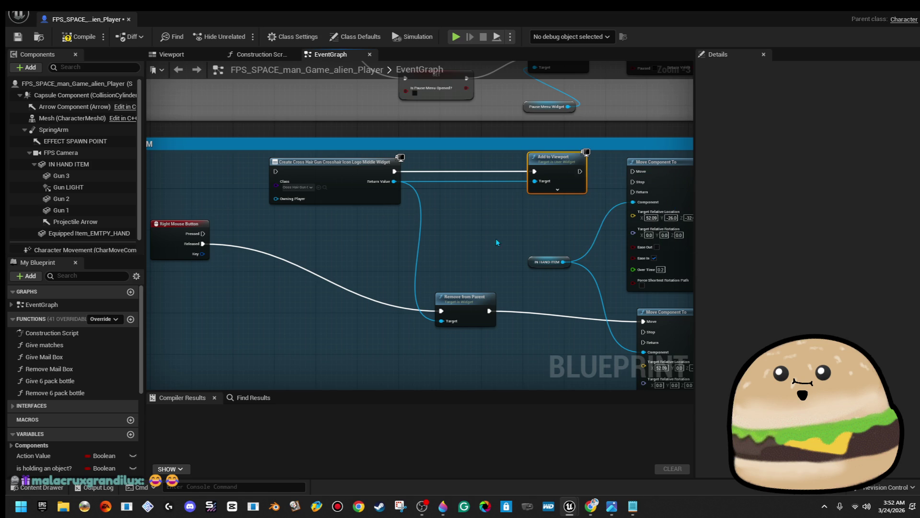
Break Remove from Parent's links to the Released event and its outgoing execution.
{"action": "left_click_drag", "start_coordinate": [496, 237], "coordinate": [488, 210]}
{"action": "right_click", "coordinate": [451, 282]}
{"action": "key", "text": "Escape"}
{"action": "right_click", "coordinate": [451, 282]}
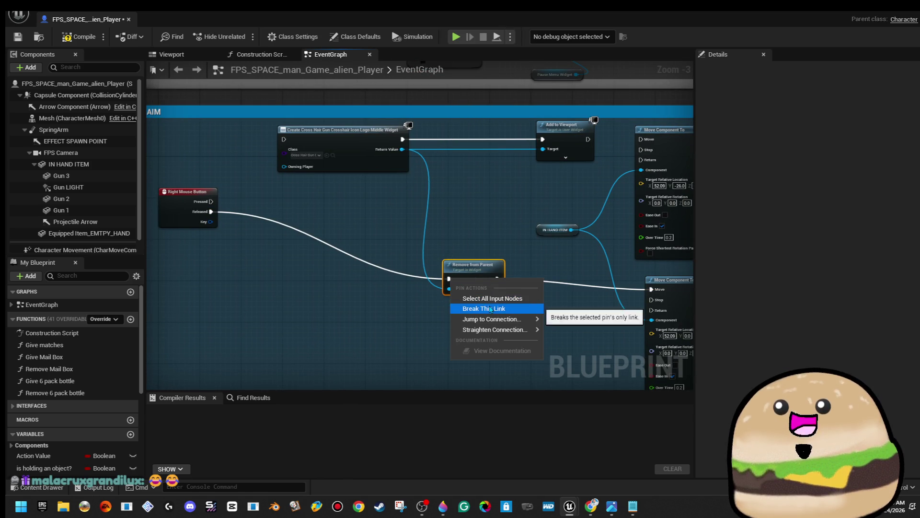
{"action": "left_click", "coordinate": [589, 315]}
{"action": "right_click", "coordinate": [496, 284]}
{"action": "left_click", "coordinate": [522, 311]}
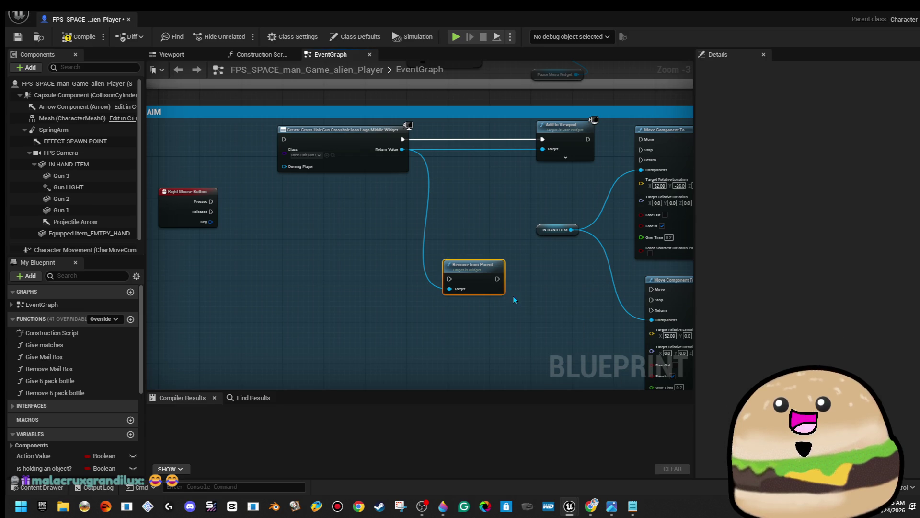
Wire Pressed to Remove from Parent and Released through Create Widget and Add to Viewport, then compile.
{"action": "left_click_drag", "start_coordinate": [377, 188], "coordinate": [577, 145]}
{"action": "left_click_drag", "start_coordinate": [527, 127], "coordinate": [517, 277]}
{"action": "left_click_drag", "start_coordinate": [449, 273], "coordinate": [474, 154]}
{"action": "mouse_move", "coordinate": [211, 201]}
{"action": "left_mouse_down"}
{"action": "mouse_move", "coordinate": [460, 168]}
{"action": "mouse_move", "coordinate": [481, 150]}
{"action": "mouse_move", "coordinate": [641, 140]}
{"action": "left_mouse_up"}
{"action": "mouse_move", "coordinate": [390, 267]}
{"action": "left_mouse_down"}
{"action": "mouse_move", "coordinate": [513, 329]}
{"action": "mouse_move", "coordinate": [581, 291]}
{"action": "mouse_move", "coordinate": [649, 303]}
{"action": "mouse_move", "coordinate": [669, 294]}
{"action": "mouse_move", "coordinate": [644, 286]}
{"action": "left_mouse_up"}
{"action": "mouse_move", "coordinate": [278, 289]}
{"action": "left_mouse_down"}
{"action": "mouse_move", "coordinate": [220, 222]}
{"action": "mouse_move", "coordinate": [194, 211]}
{"action": "mouse_move", "coordinate": [212, 211]}
{"action": "left_mouse_up"}
{"action": "left_click_drag", "start_coordinate": [583, 289], "coordinate": [651, 289]}
{"action": "left_click", "coordinate": [85, 40]}
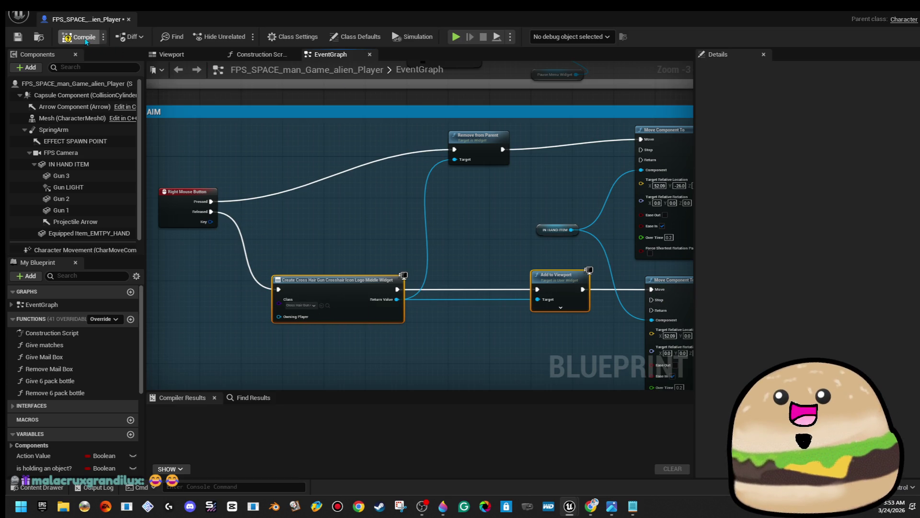
Play the level from a viewport spot in fullscreen and walk down the corridor.
{"action": "left_click", "coordinate": [882, 6]}
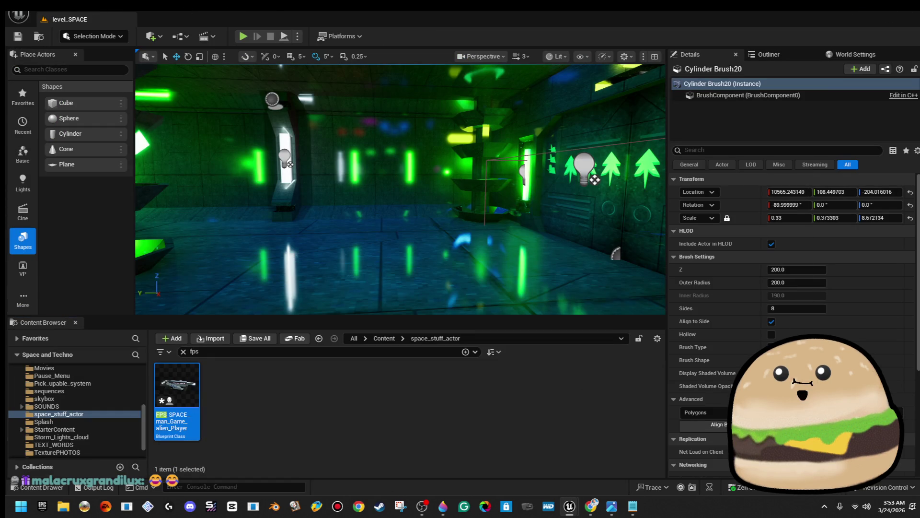
{"action": "right_click", "coordinate": [436, 269]}
{"action": "left_click", "coordinate": [481, 485]}
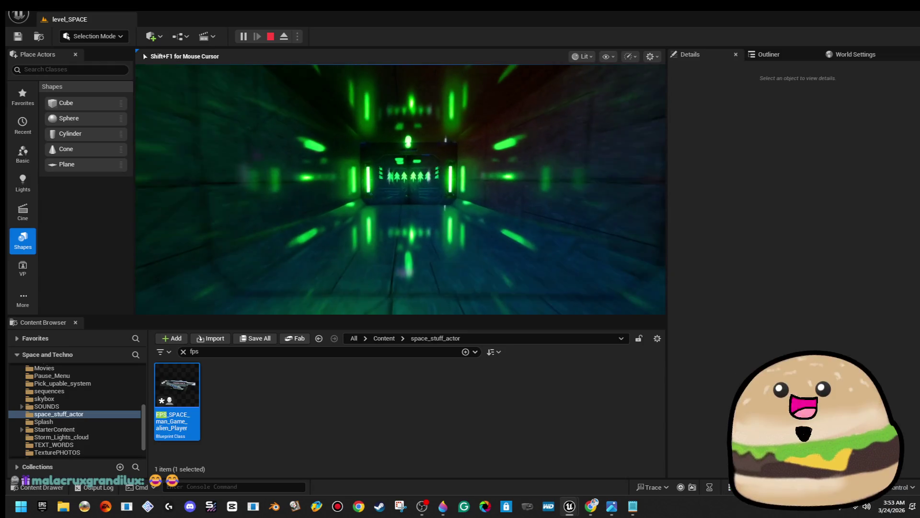
{"action": "key", "text": "w"}
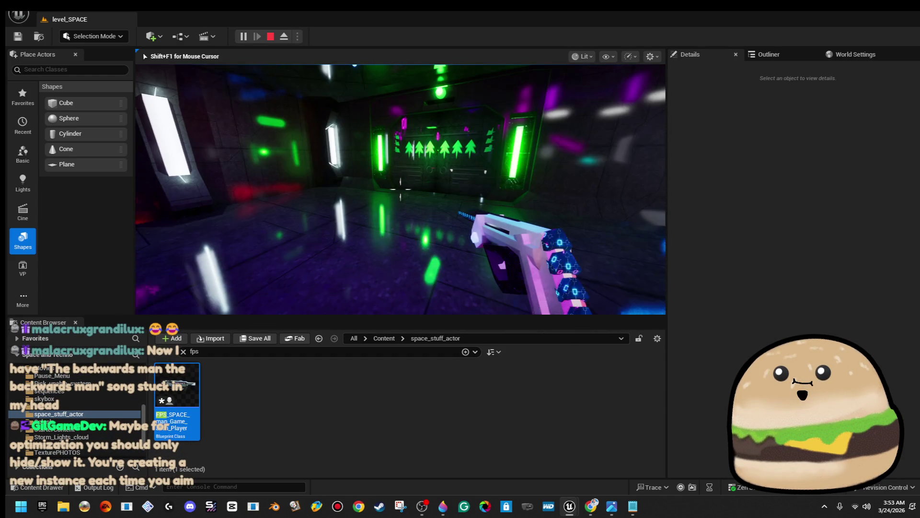
{"action": "key", "text": "F11"}
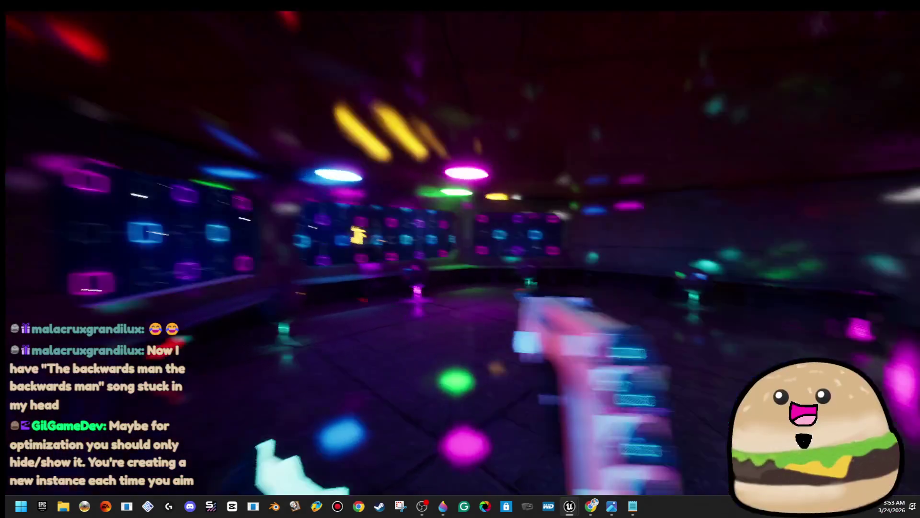
Toggle right-mouse aiming in the neon room, stop the playtest, and close the Message Log.
{"action": "right_click", "coordinate": [465, 246]}
{"action": "right_click", "coordinate": [465, 247]}
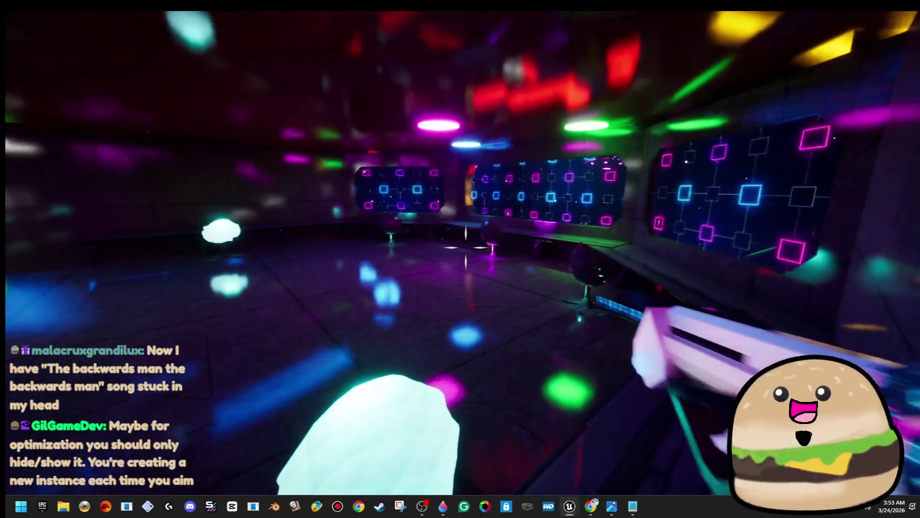
{"action": "right_click", "coordinate": [465, 247]}
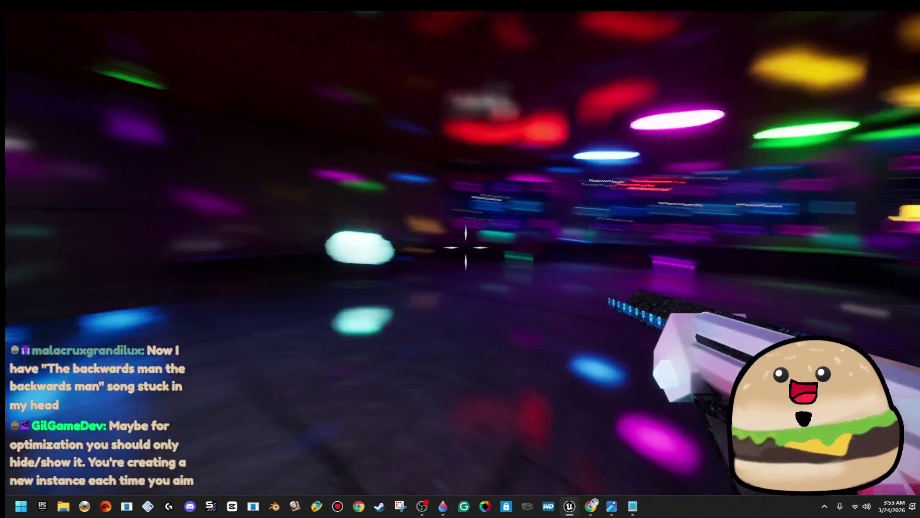
{"action": "key", "text": "Escape"}
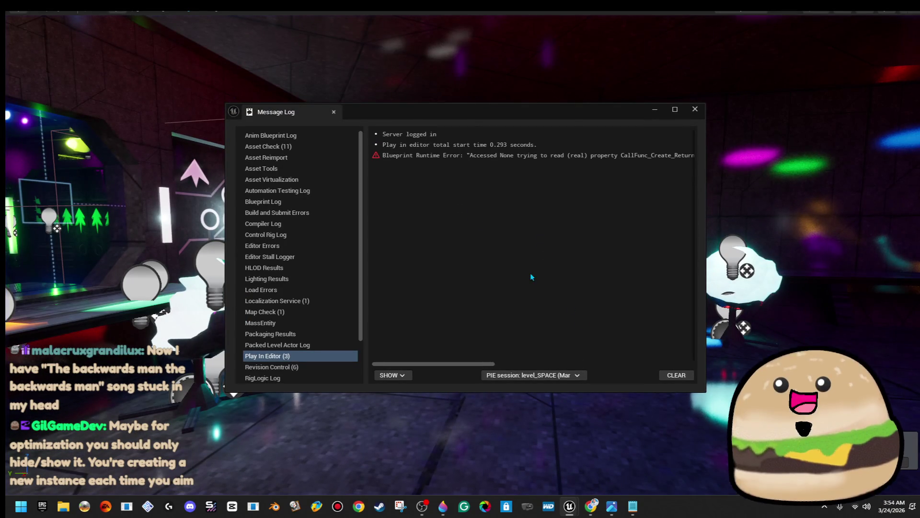
{"action": "key", "text": "Escape"}
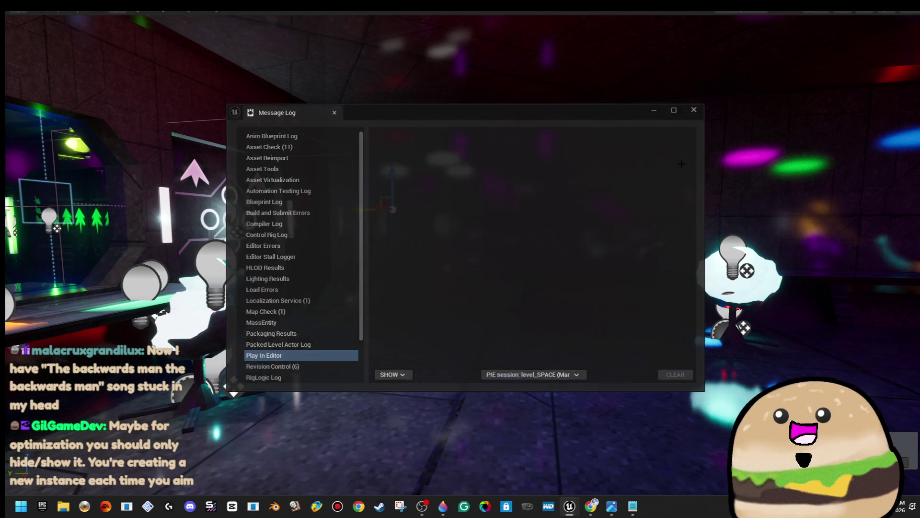
{"action": "double_click", "coordinate": [176, 400]}
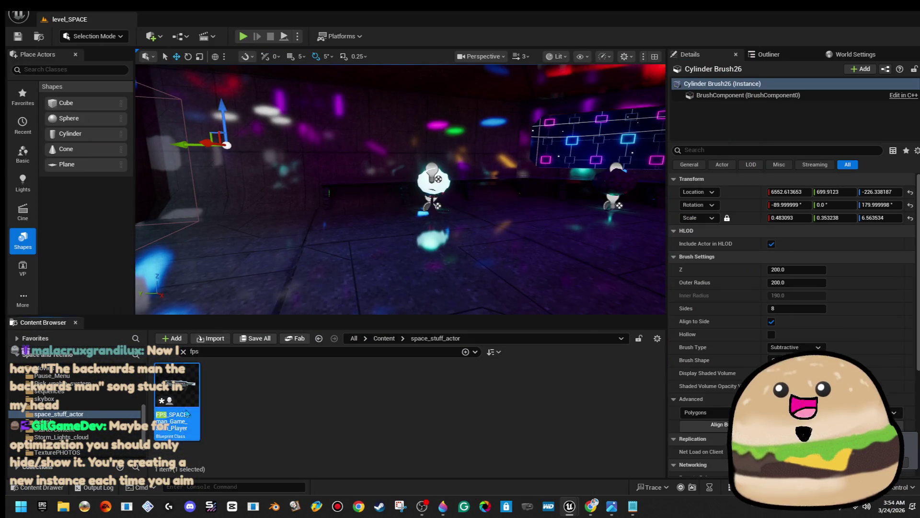
Move Remove from Parent and the two crosshair widget nodes further left.
{"action": "left_click_drag", "start_coordinate": [365, 234], "coordinate": [400, 240]}
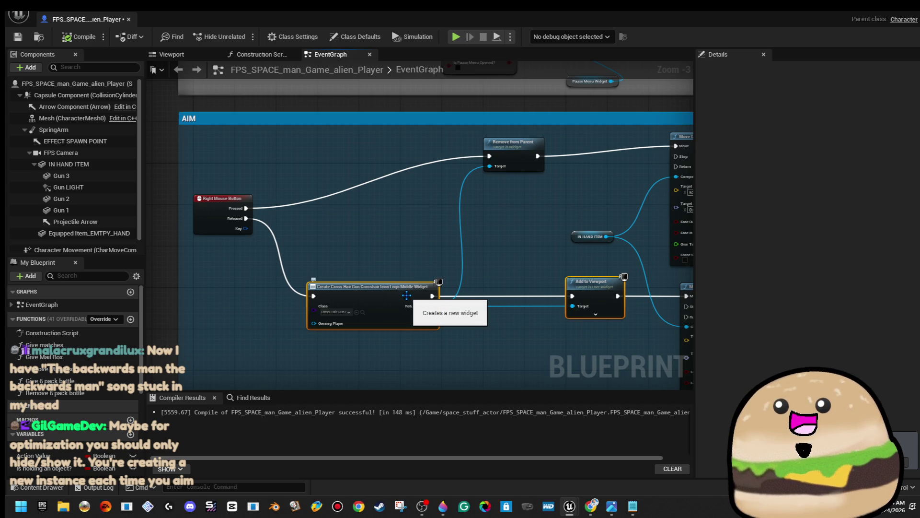
{"action": "left_click_drag", "start_coordinate": [506, 160], "coordinate": [511, 264]}
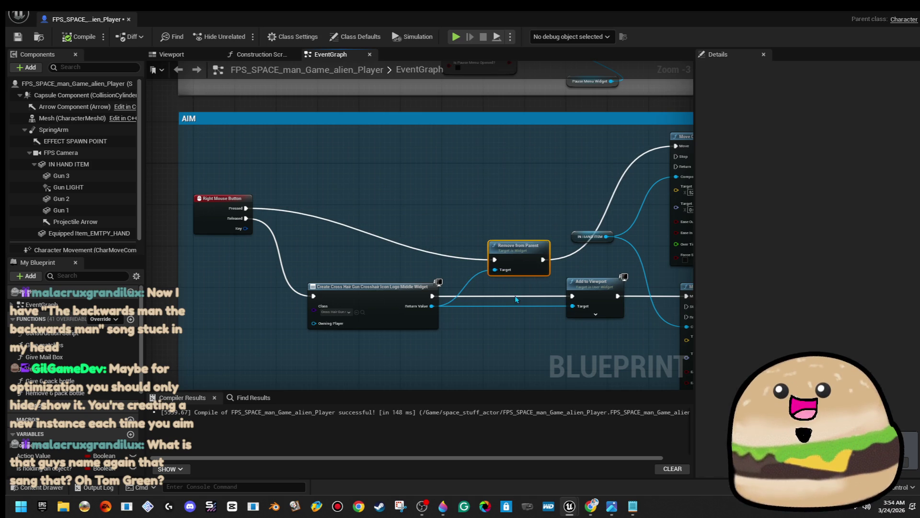
{"action": "left_click", "coordinate": [374, 288]}
{"action": "left_click_drag", "start_coordinate": [572, 316], "coordinate": [577, 311]}
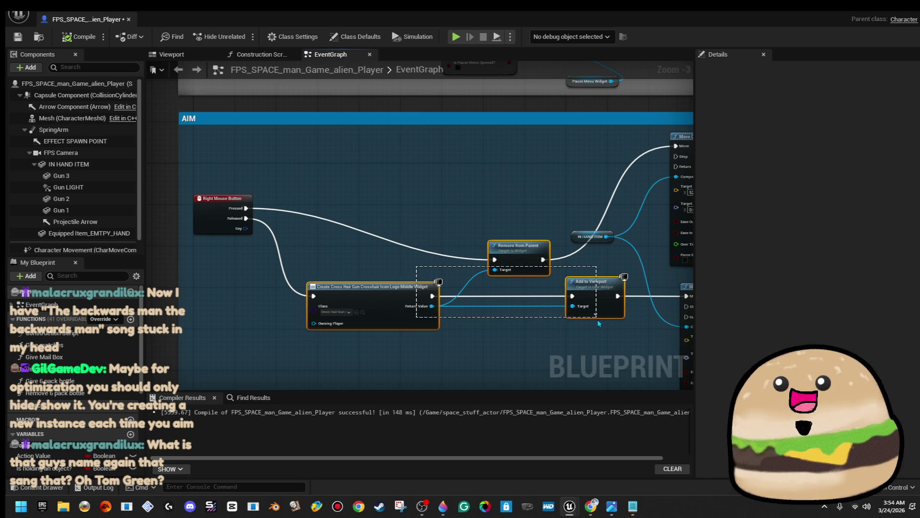
{"action": "scroll", "coordinate": [577, 311], "scroll_direction": "down", "scroll_amount": 2}
{"action": "left_click_drag", "start_coordinate": [466, 310], "coordinate": [213, 312]}
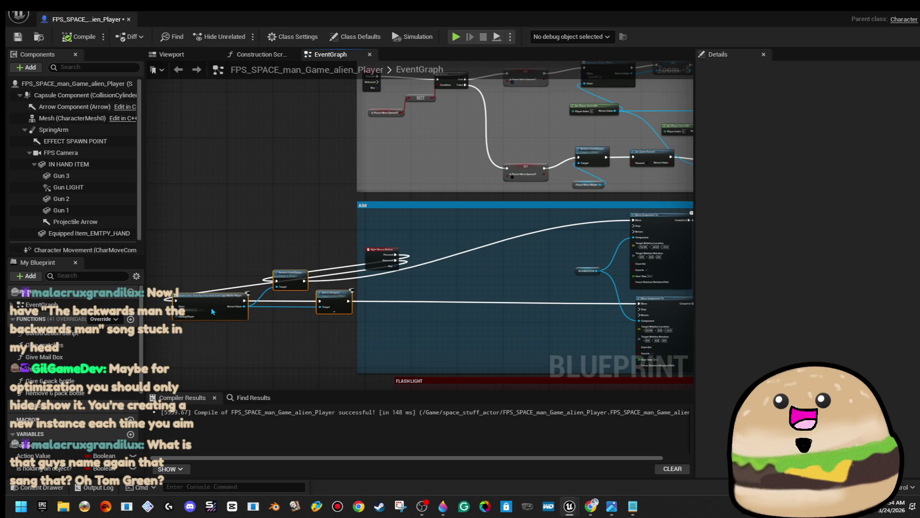
{"action": "scroll", "coordinate": [441, 289], "scroll_direction": "up", "scroll_amount": 3}
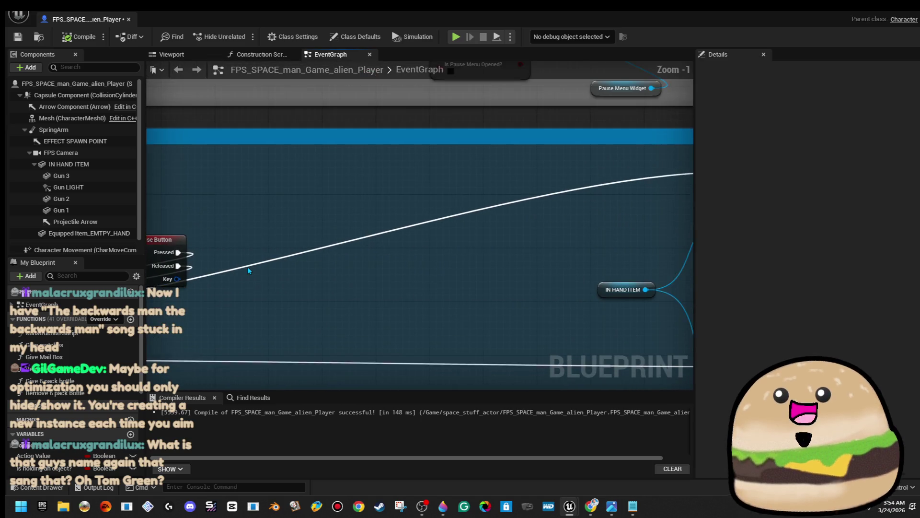
Wire Pressed directly to Move Component To and disconnect Add to Viewport's and Remove from Parent's outputs.
{"action": "mouse_move", "coordinate": [185, 254]}
{"action": "left_mouse_down"}
{"action": "mouse_move", "coordinate": [684, 185]}
{"action": "mouse_move", "coordinate": [597, 185]}
{"action": "left_mouse_up"}
{"action": "mouse_move", "coordinate": [208, 209]}
{"action": "left_mouse_down"}
{"action": "mouse_move", "coordinate": [556, 299]}
{"action": "mouse_move", "coordinate": [668, 312]}
{"action": "mouse_move", "coordinate": [621, 295]}
{"action": "left_mouse_up"}
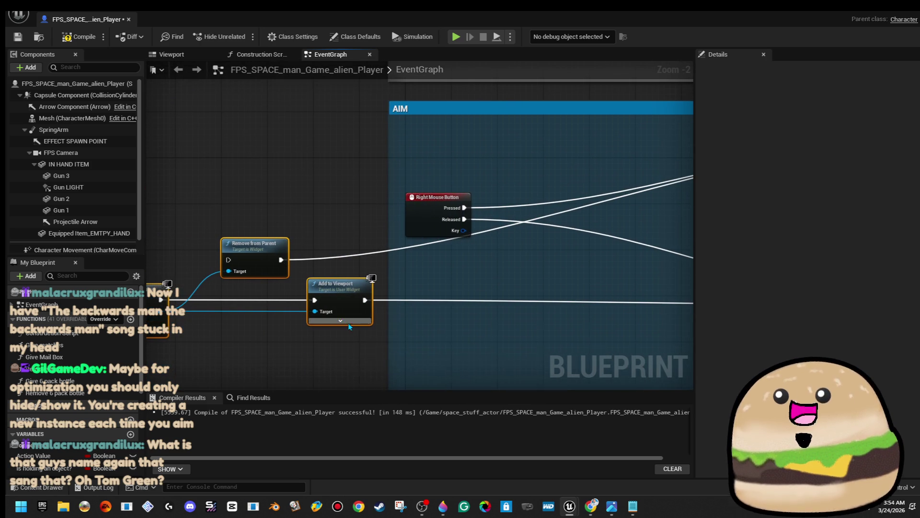
{"action": "right_click", "coordinate": [364, 300]}
{"action": "left_click", "coordinate": [410, 330]}
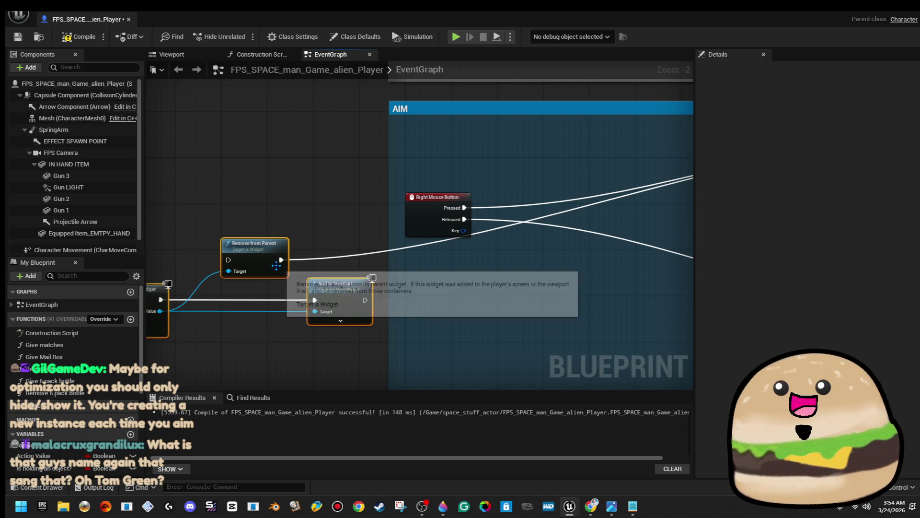
{"action": "right_click", "coordinate": [281, 259]}
{"action": "left_click", "coordinate": [312, 289]}
Nudge the widget nodes left, then compile and save the player blueprint.
{"action": "scroll", "coordinate": [312, 289], "scroll_direction": "down", "scroll_amount": 4}
{"action": "left_click_drag", "start_coordinate": [334, 235], "coordinate": [312, 233]}
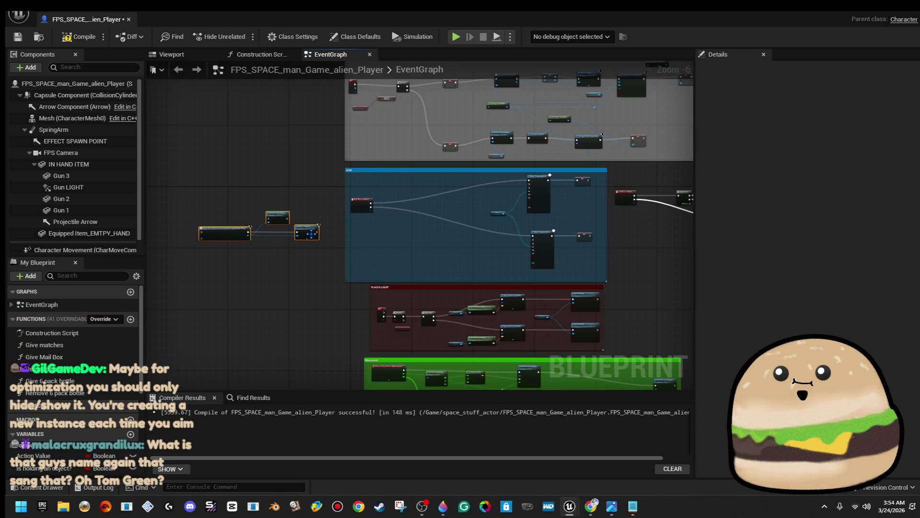
{"action": "left_click_drag", "start_coordinate": [423, 188], "coordinate": [397, 191]}
{"action": "left_click", "coordinate": [79, 37]}
{"action": "left_click", "coordinate": [18, 36]}
{"action": "scroll", "coordinate": [363, 206], "scroll_direction": "up", "scroll_amount": 2}
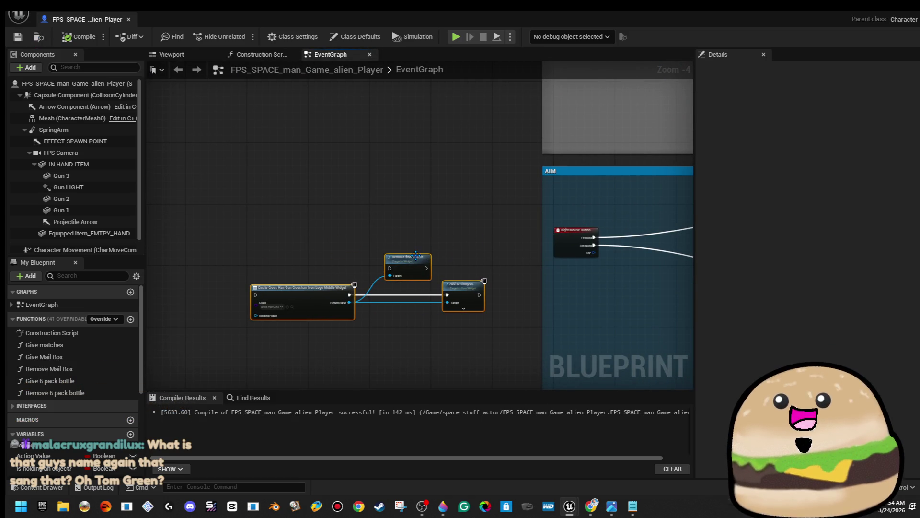
Delete the Remove from Parent node and move Create Widget and Add to Viewport up and right.
{"action": "left_click", "coordinate": [427, 268]}
{"action": "key", "text": "Delete"}
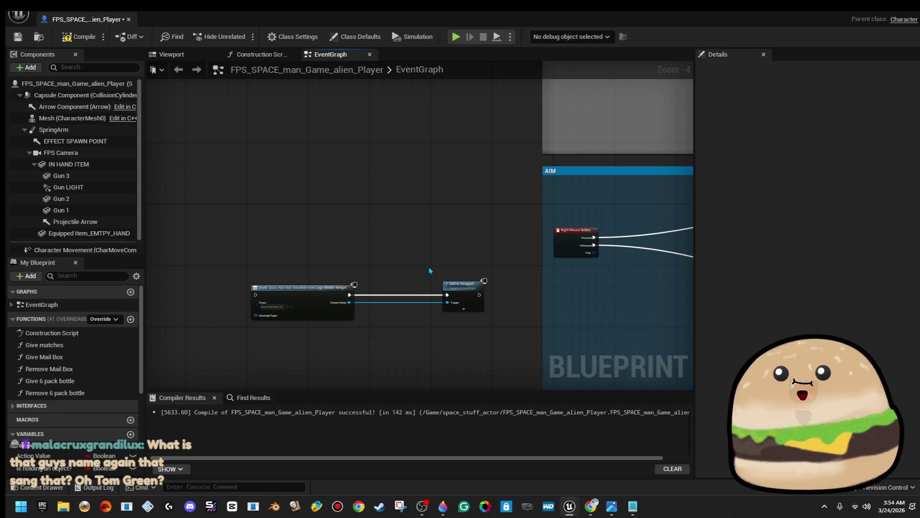
{"action": "key", "text": "ctrl+a"}
{"action": "left_click_drag", "start_coordinate": [447, 302], "coordinate": [482, 314]}
{"action": "left_click", "coordinate": [301, 232]}
{"action": "mouse_move", "coordinate": [301, 231]}
{"action": "left_mouse_down"}
{"action": "mouse_move", "coordinate": [499, 329]}
{"action": "mouse_move", "coordinate": [478, 276]}
{"action": "left_mouse_up"}
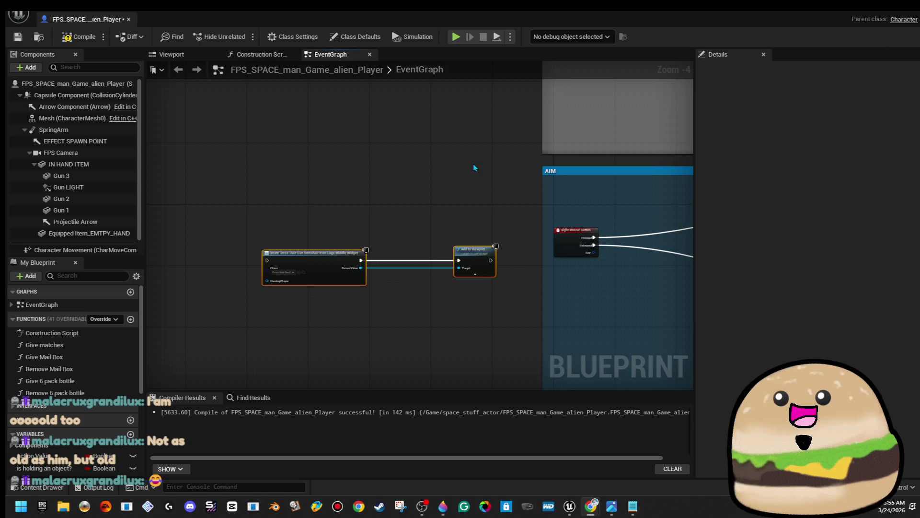
Pan the EventGraph to bring the AIM comment box back into view.
{"action": "left_click_drag", "start_coordinate": [497, 173], "coordinate": [249, 138]}
Compile, save and close the player blueprint.
{"action": "left_click", "coordinate": [79, 36]}
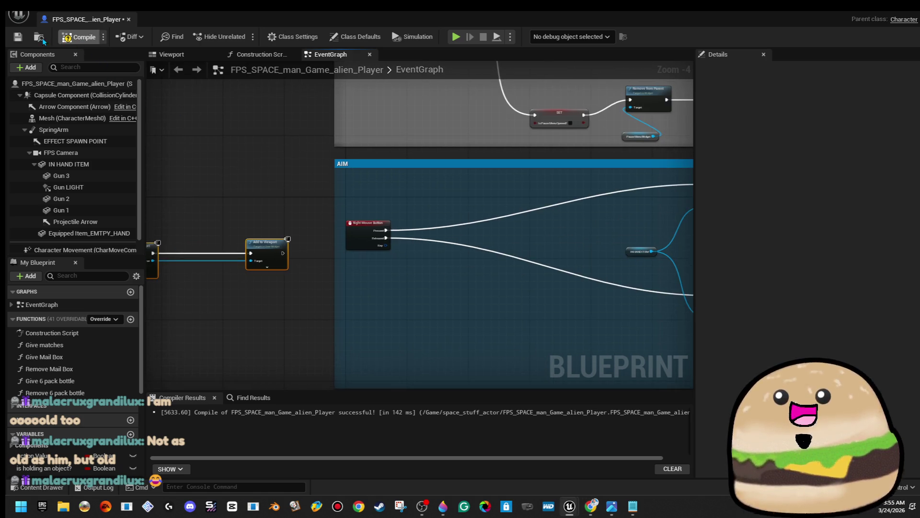
{"action": "left_click", "coordinate": [18, 36]}
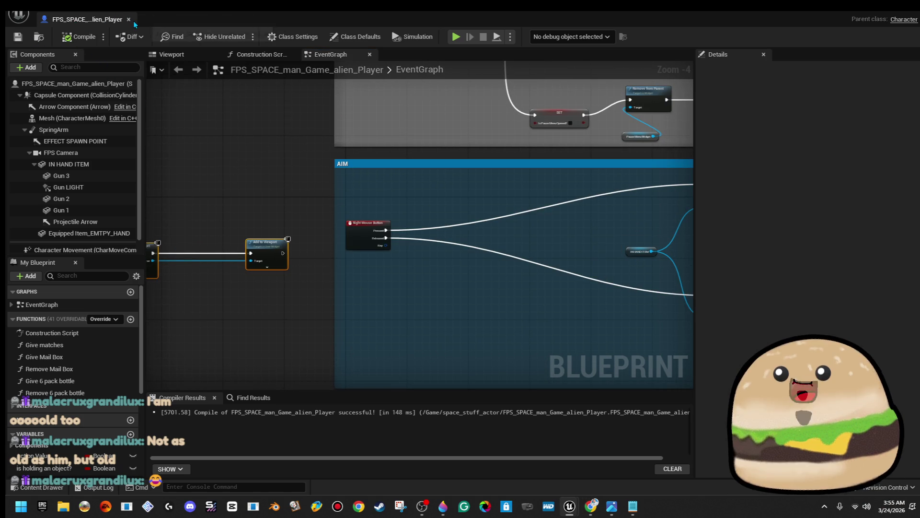
{"action": "left_click", "coordinate": [128, 20]}
Play level_SPACE fullscreen from Cylinder Brush20's spot.
{"action": "right_click", "coordinate": [496, 175]}
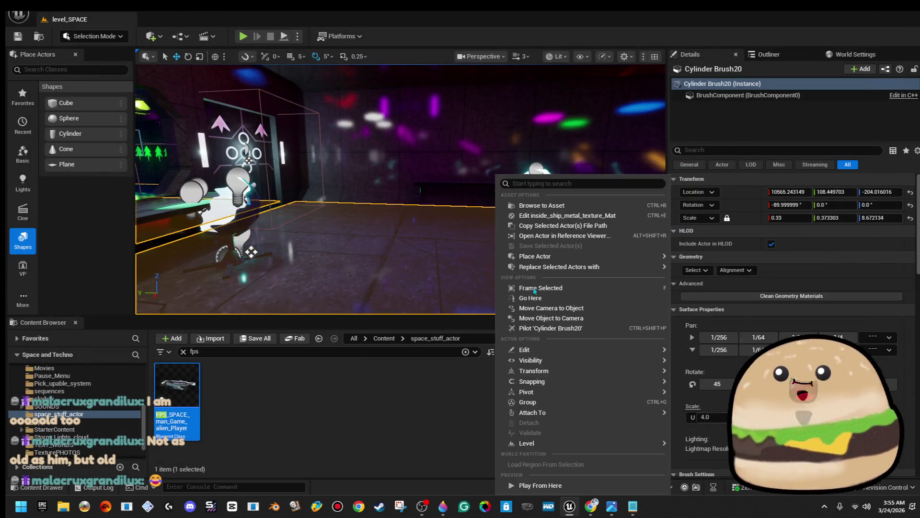
{"action": "left_click", "coordinate": [606, 486]}
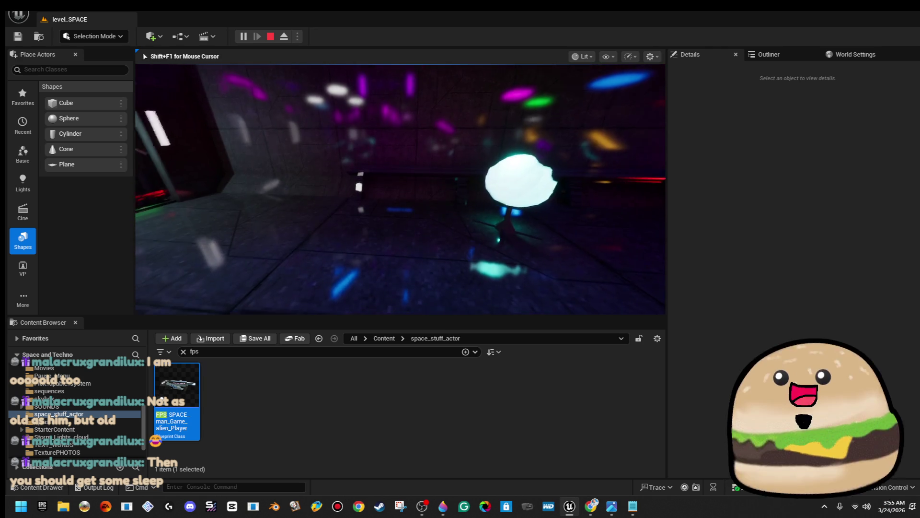
{"action": "key", "text": "F11"}
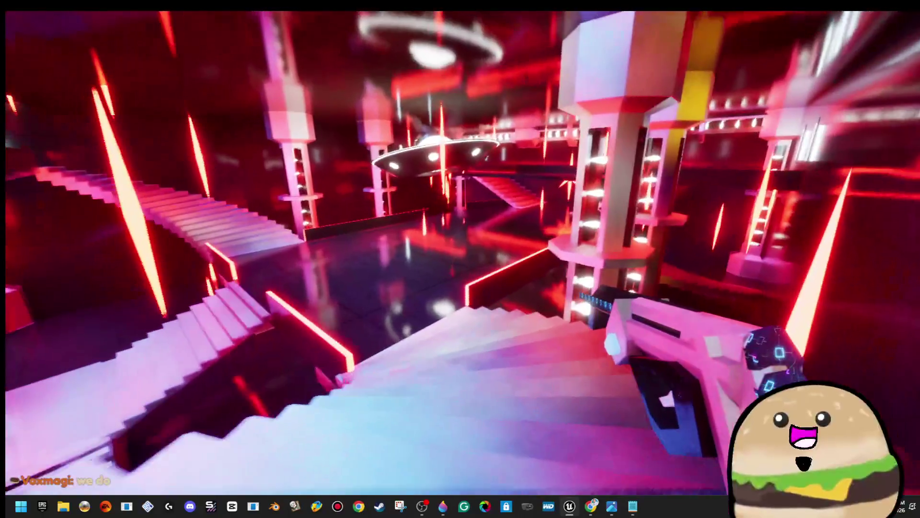
{"action": "key", "text": "alt+Tab"}
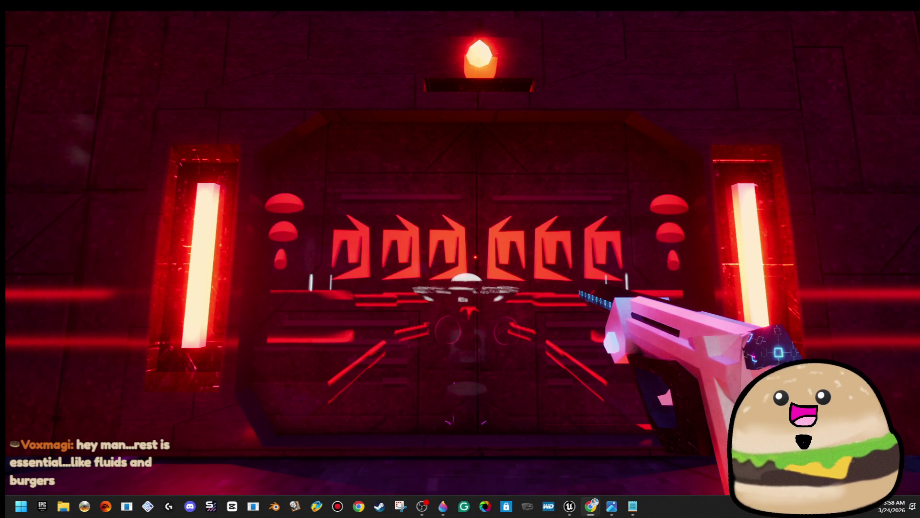
{"action": "key", "text": "super+shift+s"}
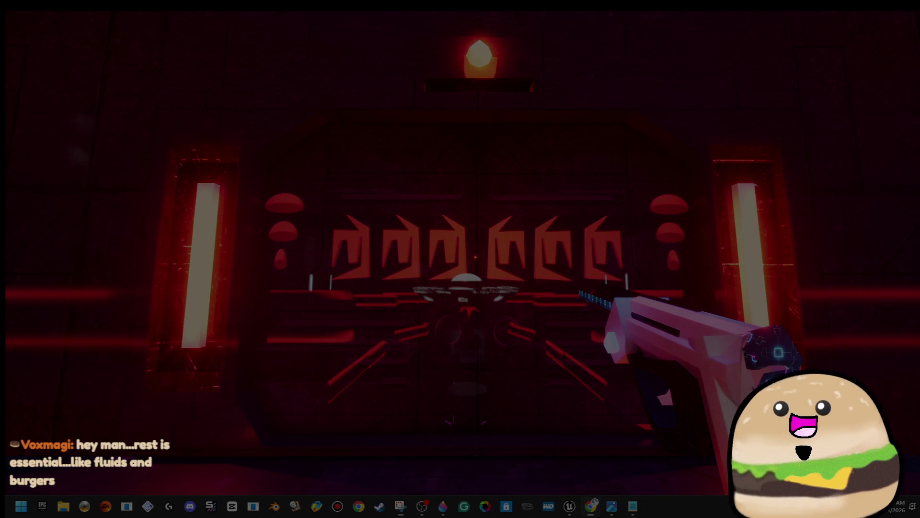
{"action": "key", "text": "Escape"}
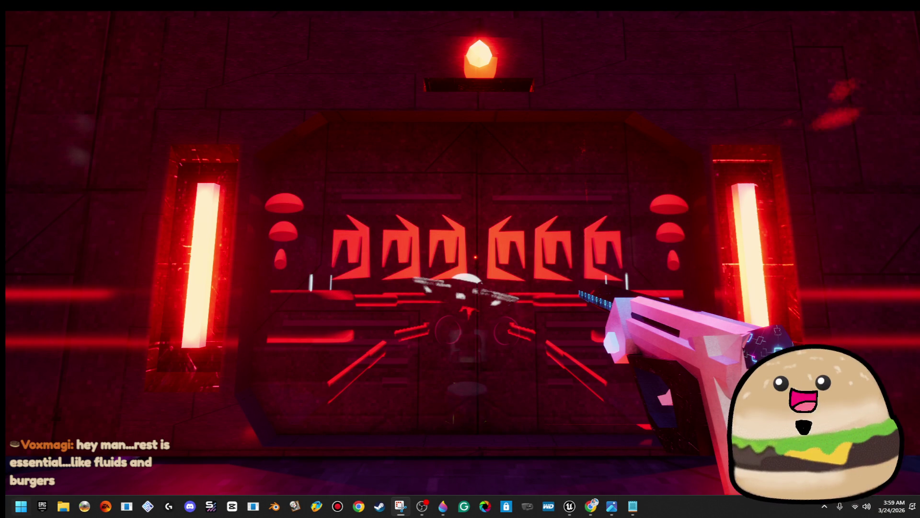
{"action": "key", "text": "super+shift+s"}
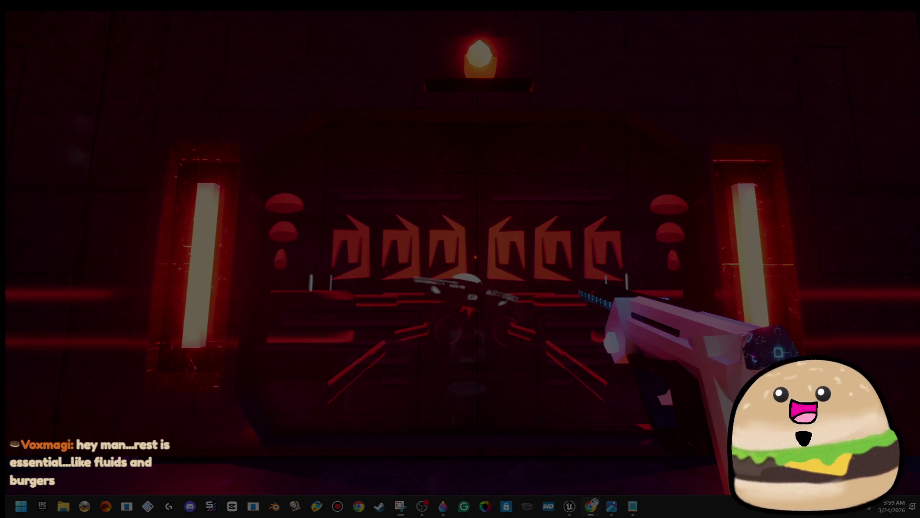
{"action": "key", "text": "Escape"}
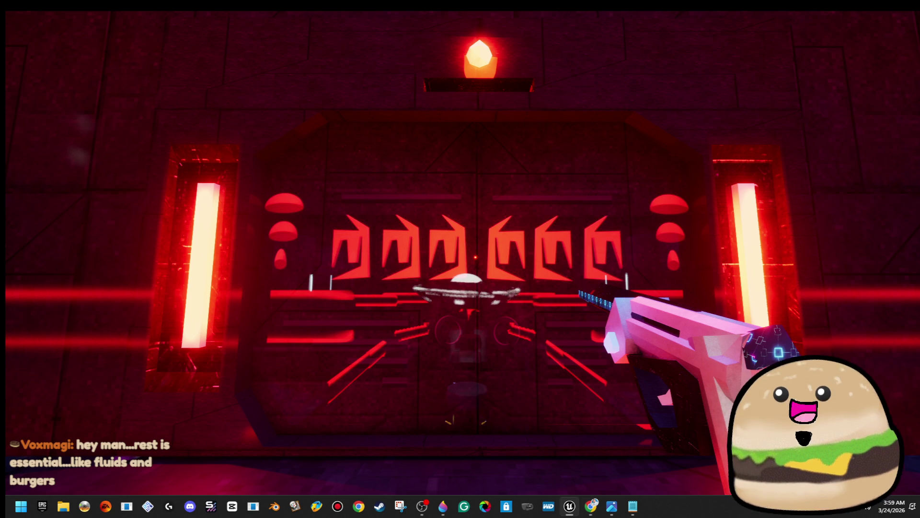
Walk through the red-lit room and glowing tunnel into the dark corridor past the yellow doorway.
{"action": "key", "text": "w"}
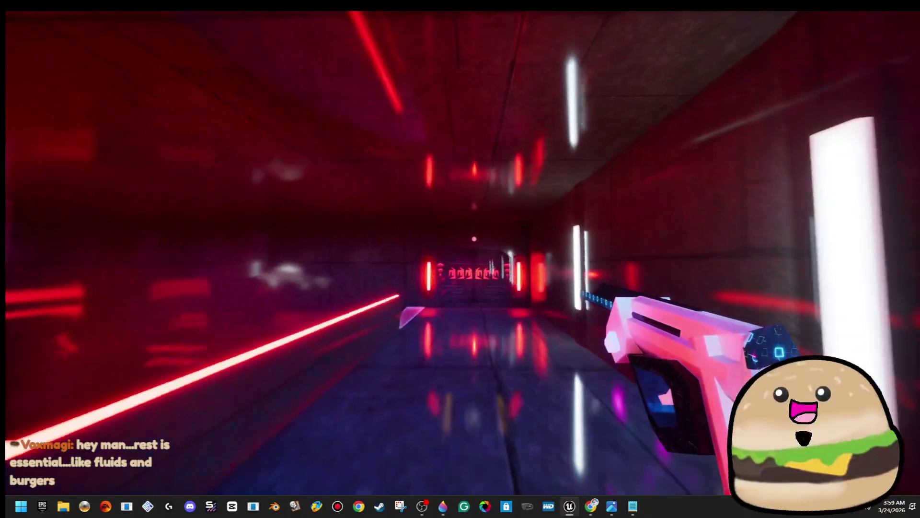
{"action": "key", "text": "w"}
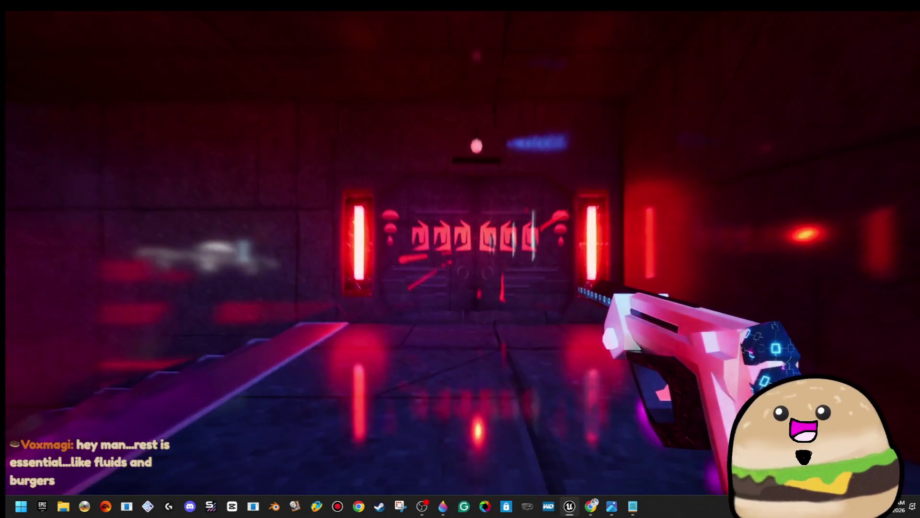
{"action": "key", "text": "w"}
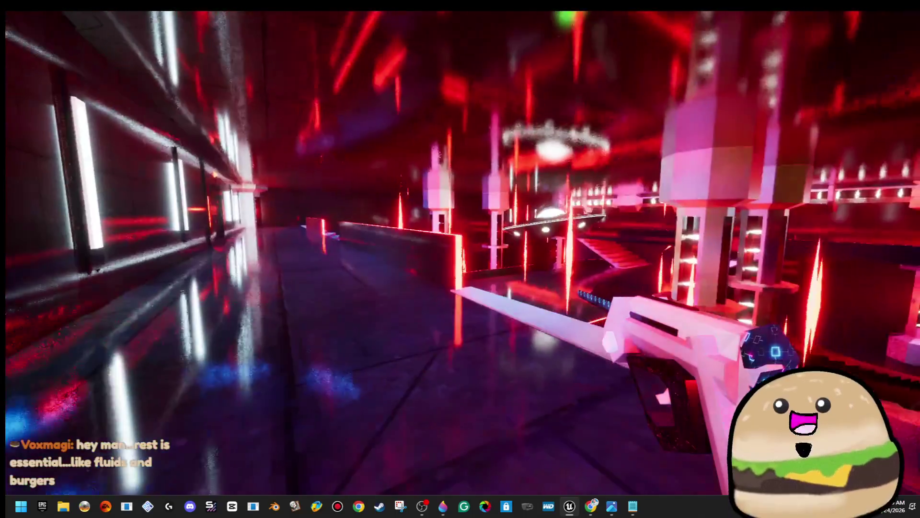
{"action": "key", "text": "w"}
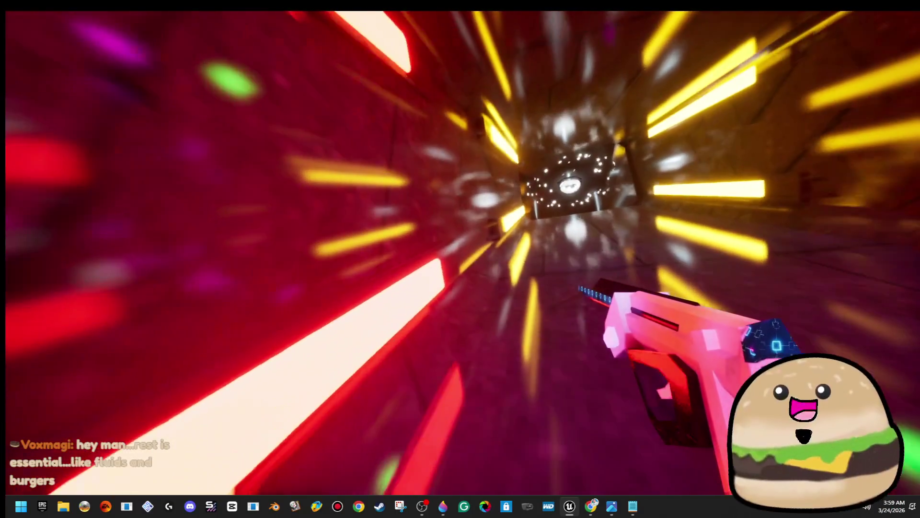
{"action": "key", "text": "w"}
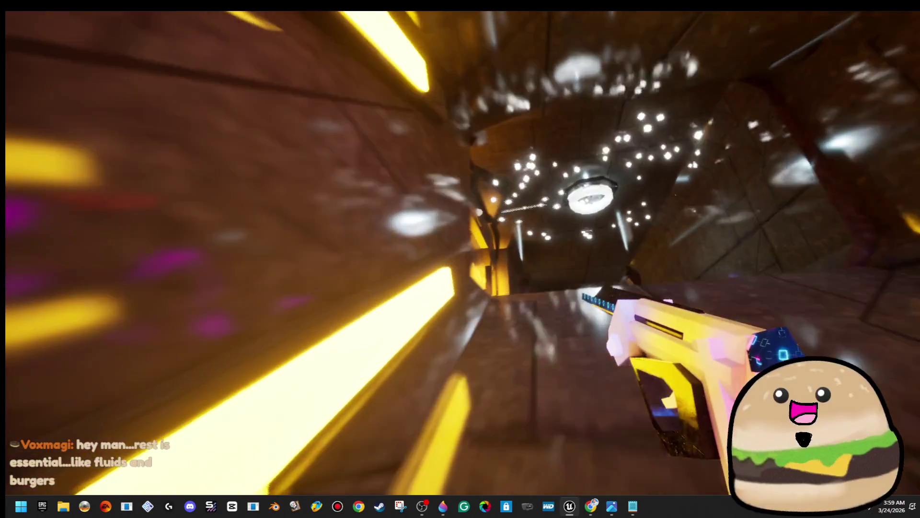
{"action": "key", "text": "w"}
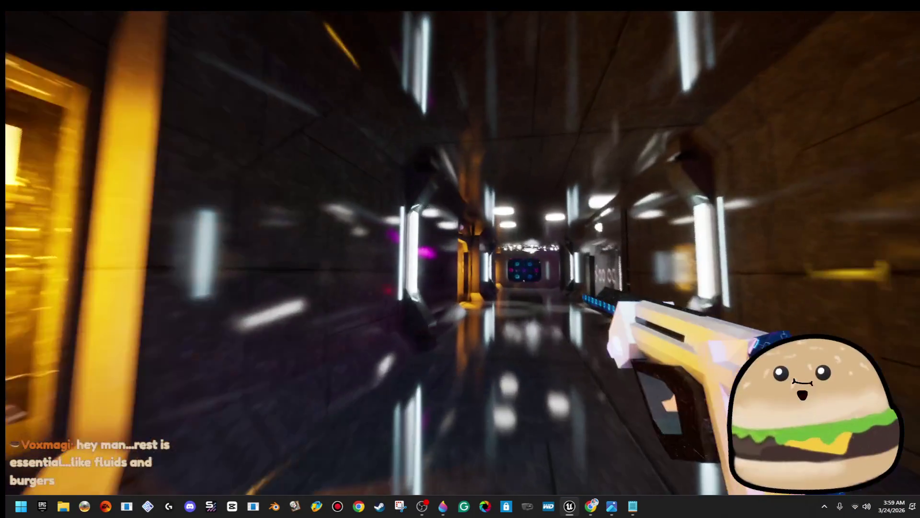
{"action": "key", "text": "w"}
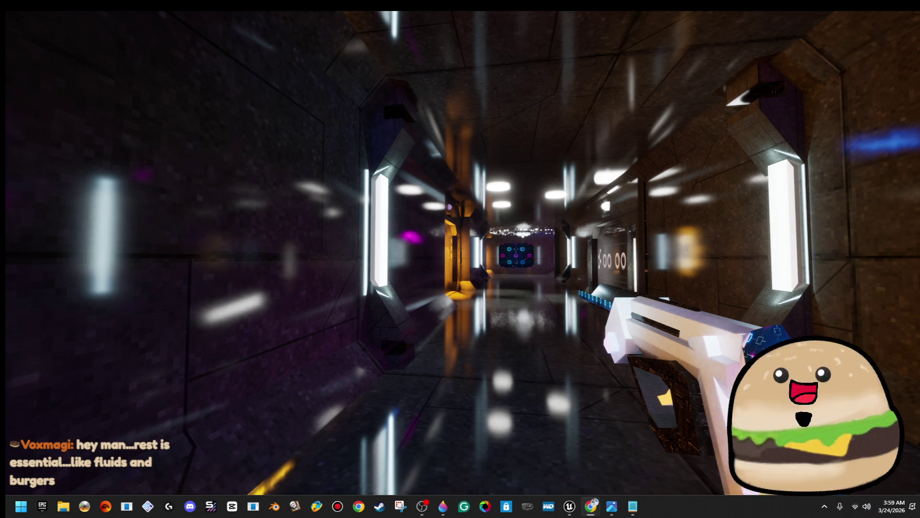
{"action": "key", "text": "w"}
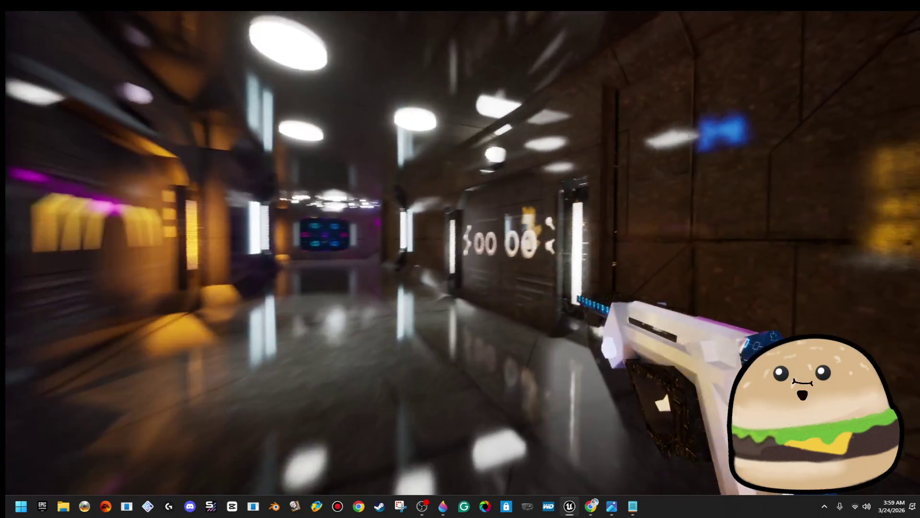
{"action": "key", "text": "alt+Tab"}
{"action": "key", "text": "Escape"}
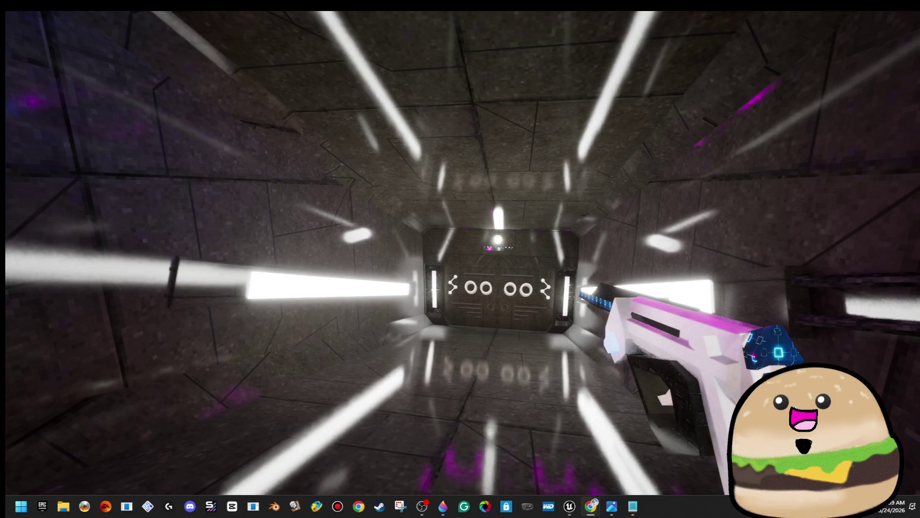
Pass the ring-symbol door into the neon room, stop the playtest, and fly the editor camera back.
{"action": "key", "text": "w"}
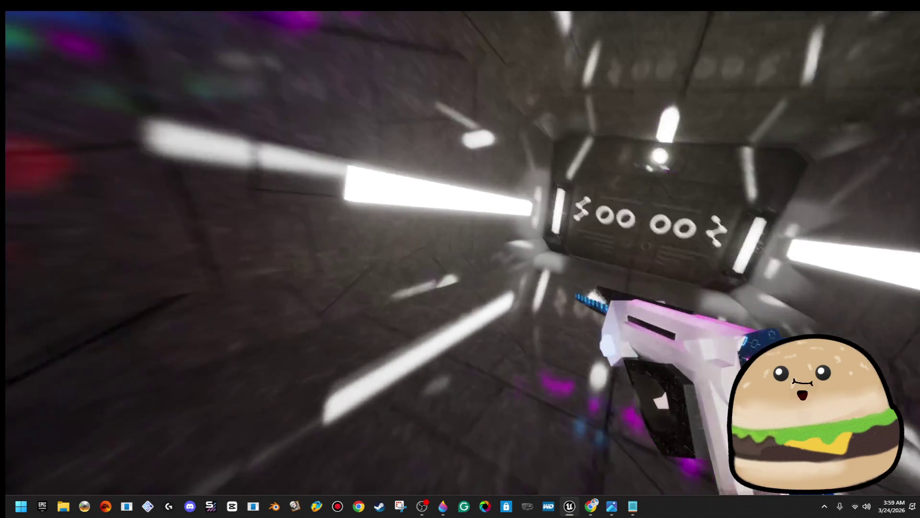
{"action": "key", "text": "w"}
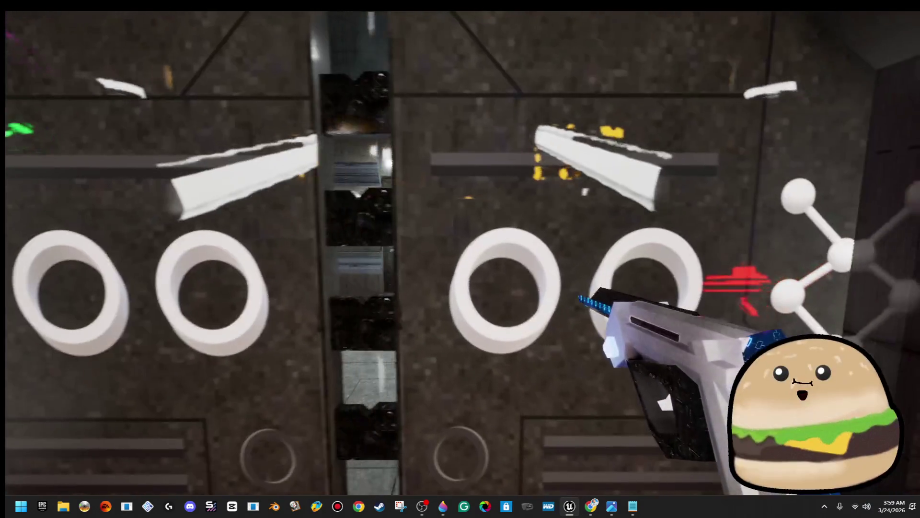
{"action": "key", "text": "w"}
{"action": "key", "text": "alt+Tab"}
{"action": "key", "text": "Escape"}
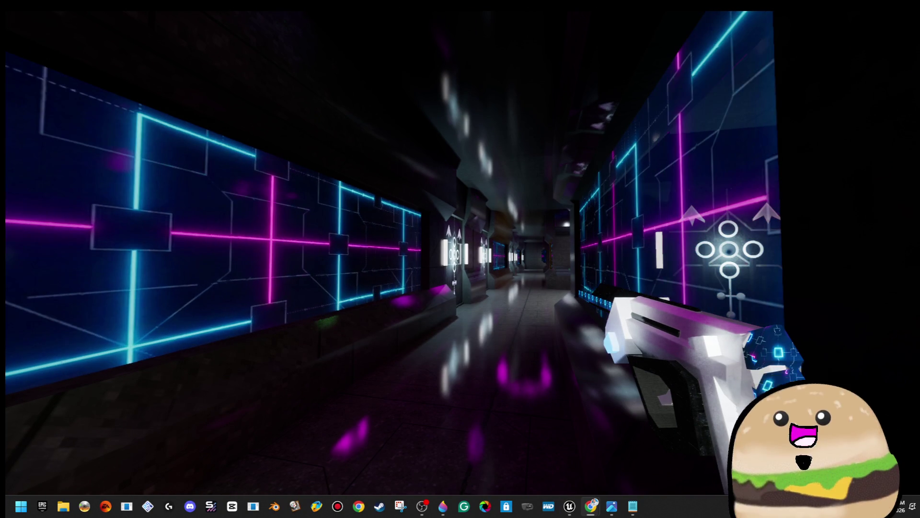
{"action": "key", "text": "w"}
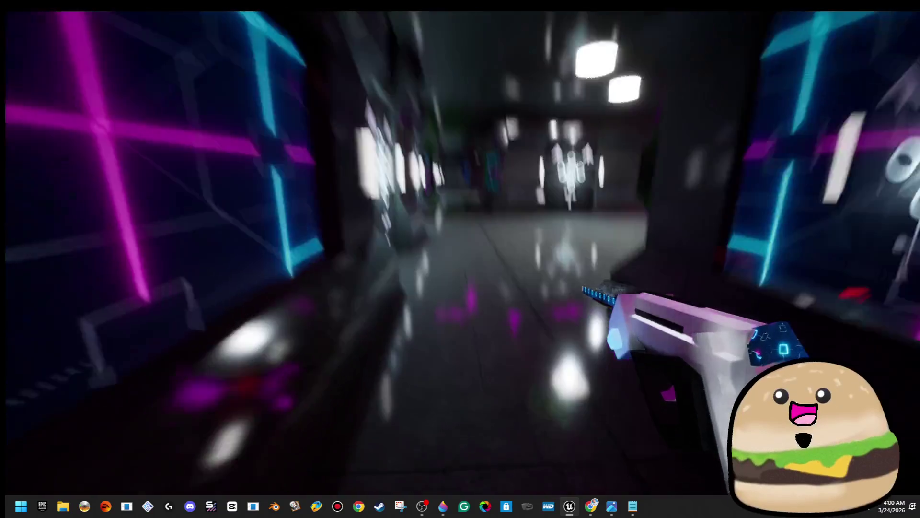
{"action": "key", "text": "w"}
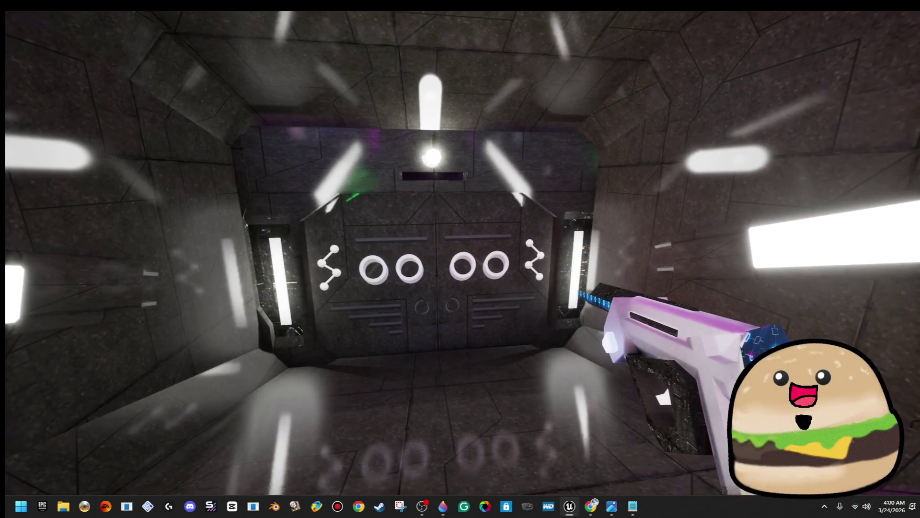
{"action": "key", "text": "Escape"}
{"action": "mouse_move", "coordinate": [603, 417]}
{"action": "left_mouse_down"}
{"action": "mouse_move", "coordinate": [455, 412]}
{"action": "mouse_move", "coordinate": [551, 301]}
{"action": "left_mouse_up"}
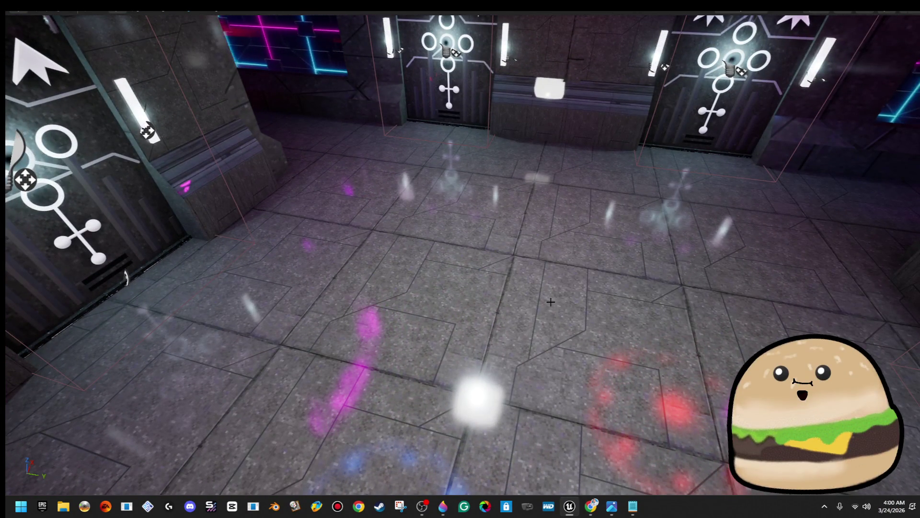
Restore the editor layout and place space_loot_crate_x into the level, framing it.
{"action": "key", "text": "F11"}
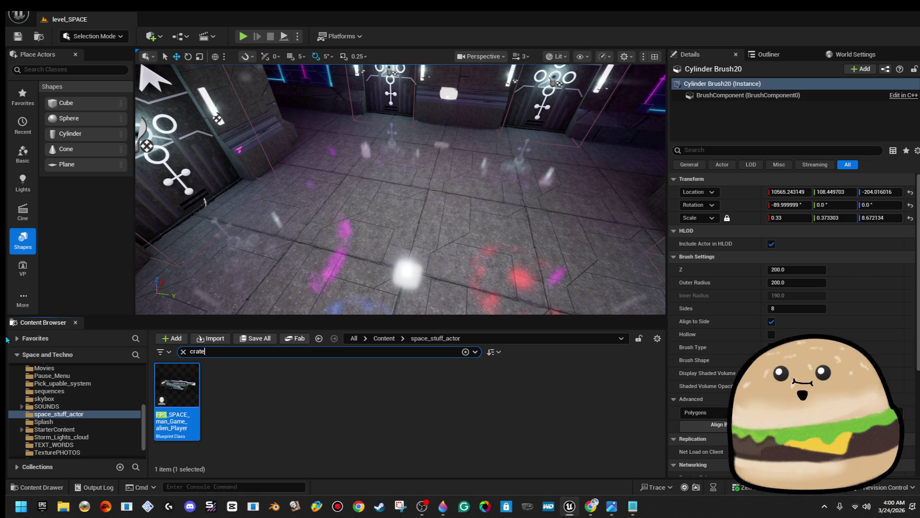
{"action": "mouse_move", "coordinate": [575, 384]}
{"action": "left_mouse_down"}
{"action": "mouse_move", "coordinate": [484, 234]}
{"action": "mouse_move", "coordinate": [539, 200]}
{"action": "left_mouse_up"}
{"action": "key", "text": "f"}
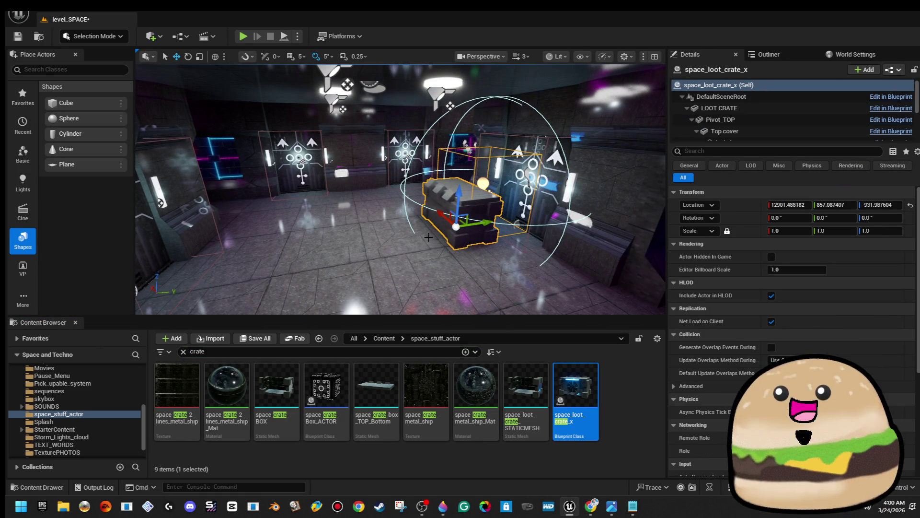
Slide the crate toward the room centre and reframe it.
{"action": "right_click", "coordinate": [325, 178]}
{"action": "mouse_move", "coordinate": [353, 443]}
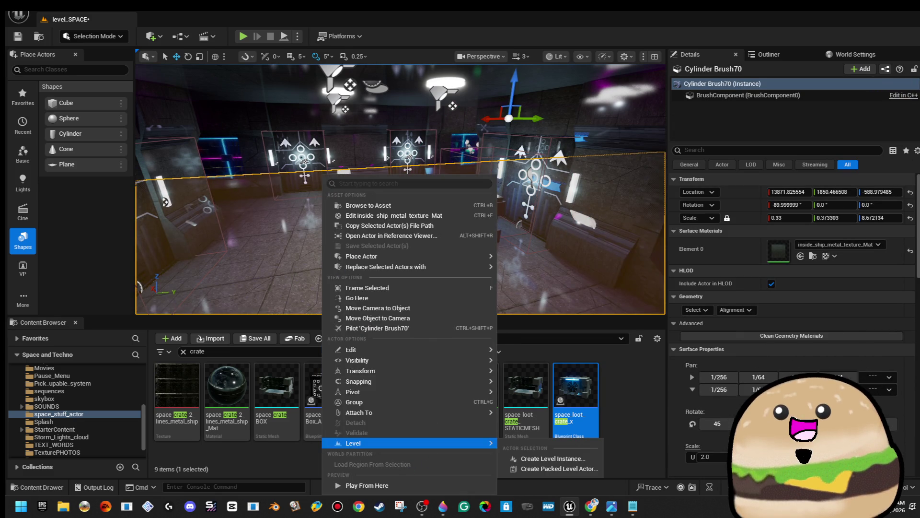
{"action": "key", "text": "Escape"}
{"action": "key", "text": "ctrl+z"}
{"action": "left_click_drag", "start_coordinate": [561, 243], "coordinate": [206, 242]}
{"action": "key", "text": "f"}
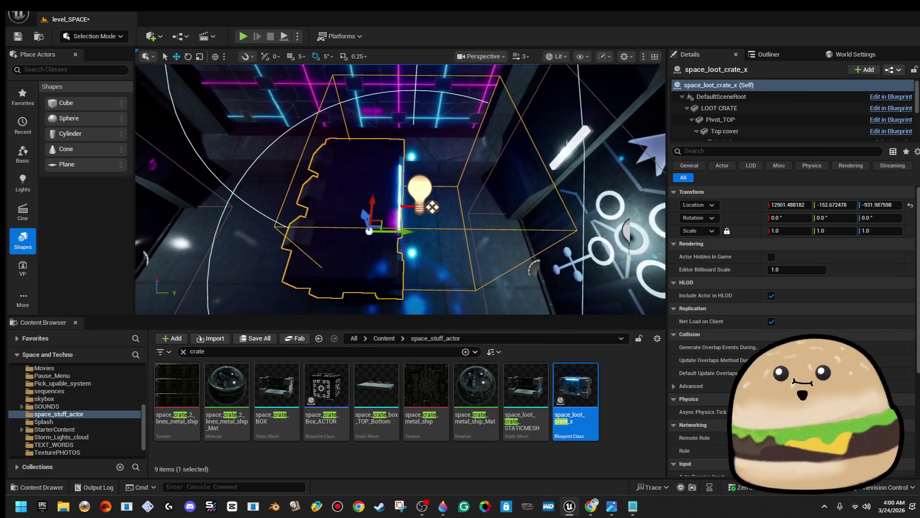
Rotate the crate about 90 degrees, then Play From Here on the nearby floor.
{"action": "left_click_drag", "start_coordinate": [424, 191], "coordinate": [431, 216]}
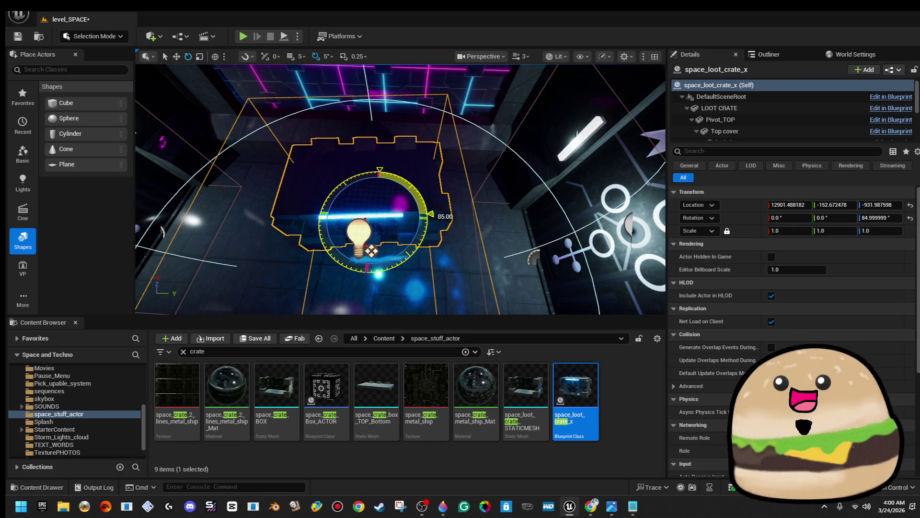
{"action": "left_click_drag", "start_coordinate": [401, 190], "coordinate": [409, 185]}
{"action": "key", "text": "w"}
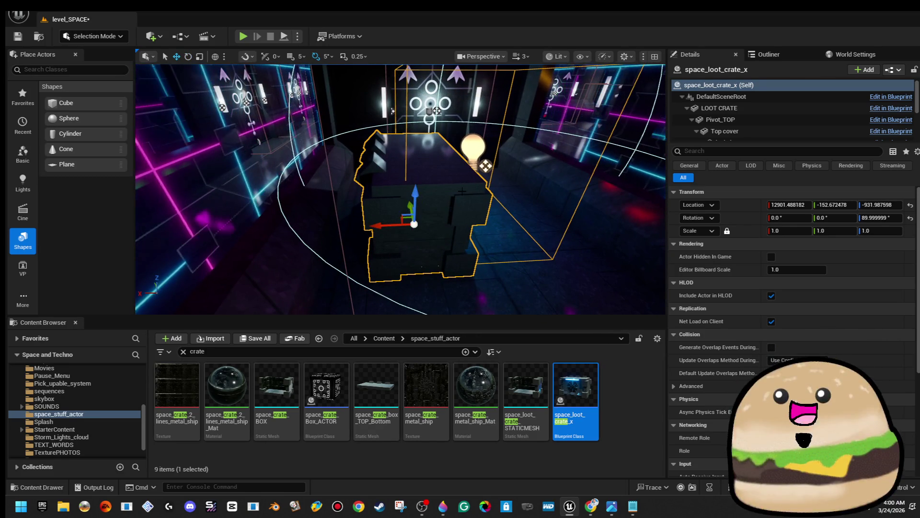
{"action": "left_click_drag", "start_coordinate": [400, 190], "coordinate": [400, 187]}
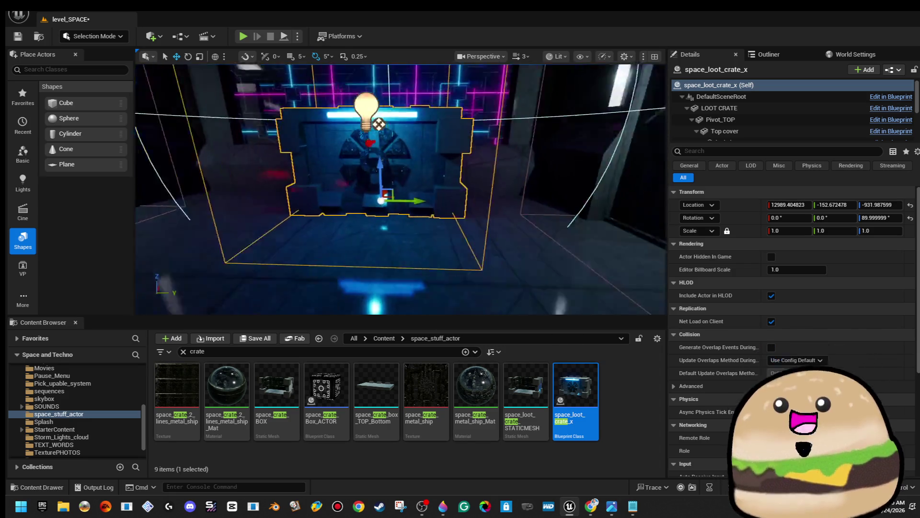
{"action": "left_click_drag", "start_coordinate": [364, 258], "coordinate": [373, 260]}
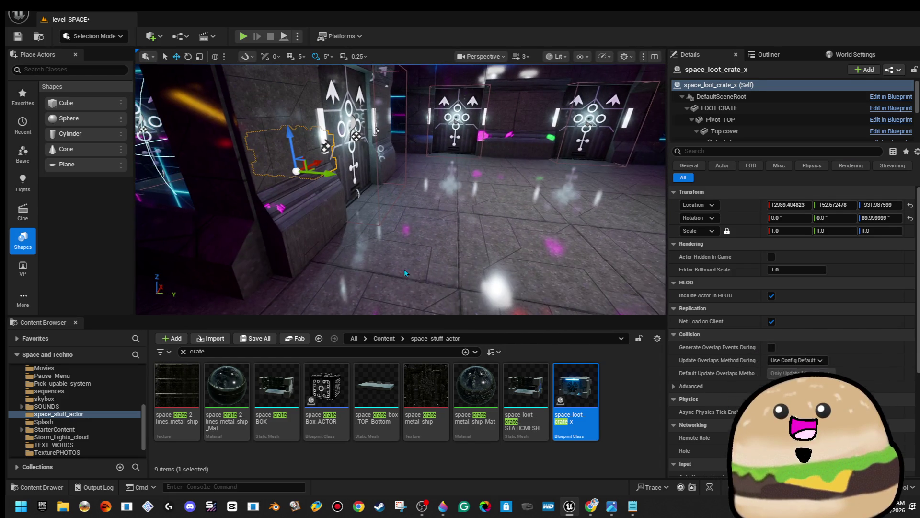
{"action": "right_click", "coordinate": [405, 273]}
{"action": "left_click", "coordinate": [441, 484]}
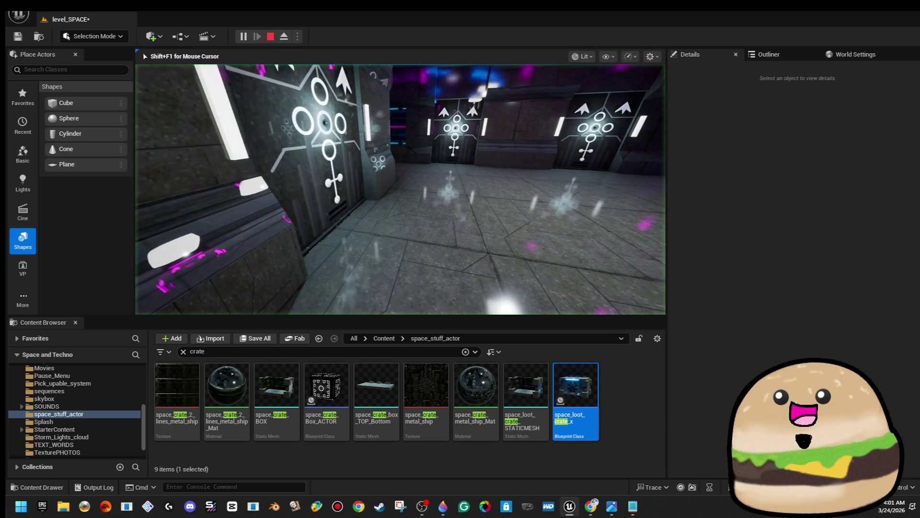
Play fullscreen, walking from the glowing door to the health-pack crate and circling it.
{"action": "key", "text": "F11"}
{"action": "key", "text": "w"}
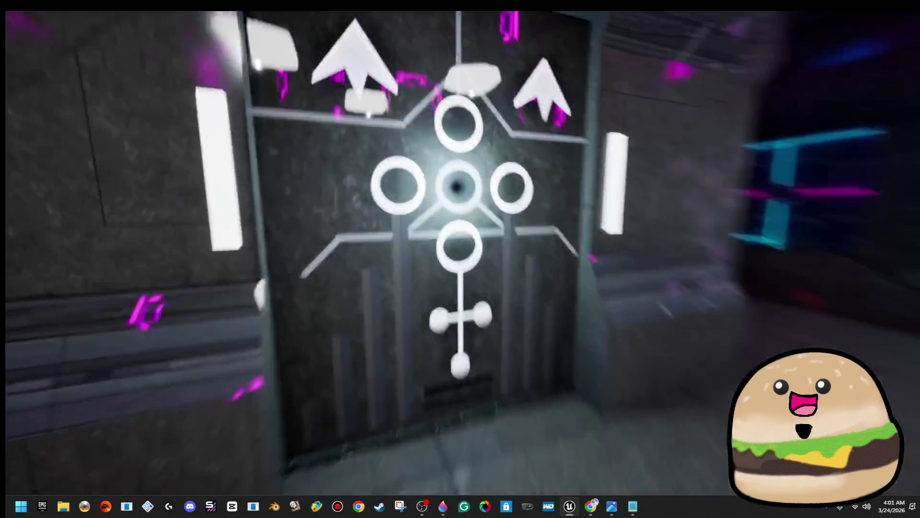
{"action": "key", "text": "w"}
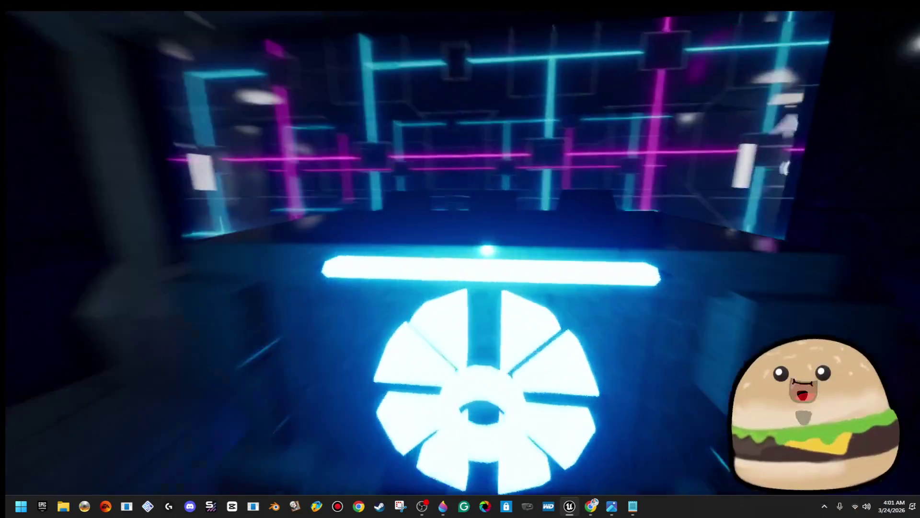
{"action": "key", "text": "w"}
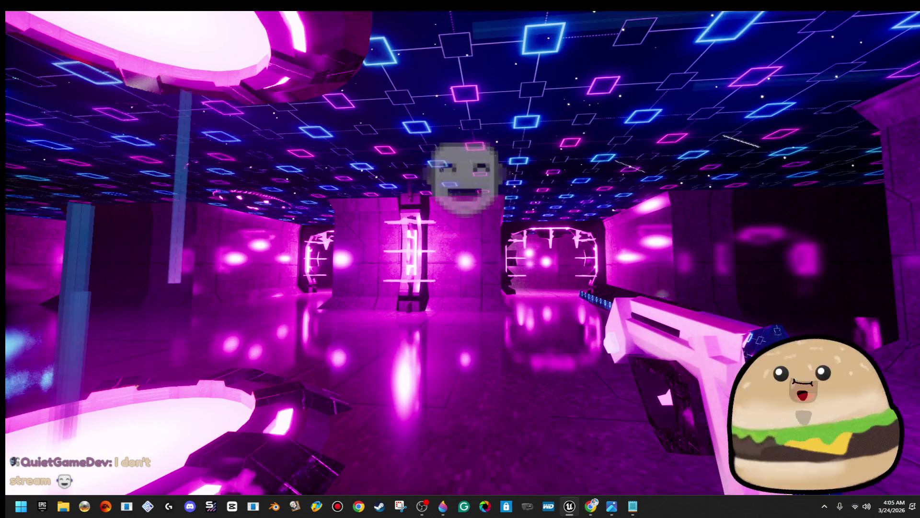
Return to the game and walk forward past the glowing platforms.
{"action": "key", "text": "alt+Tab"}
{"action": "key", "text": "Escape"}
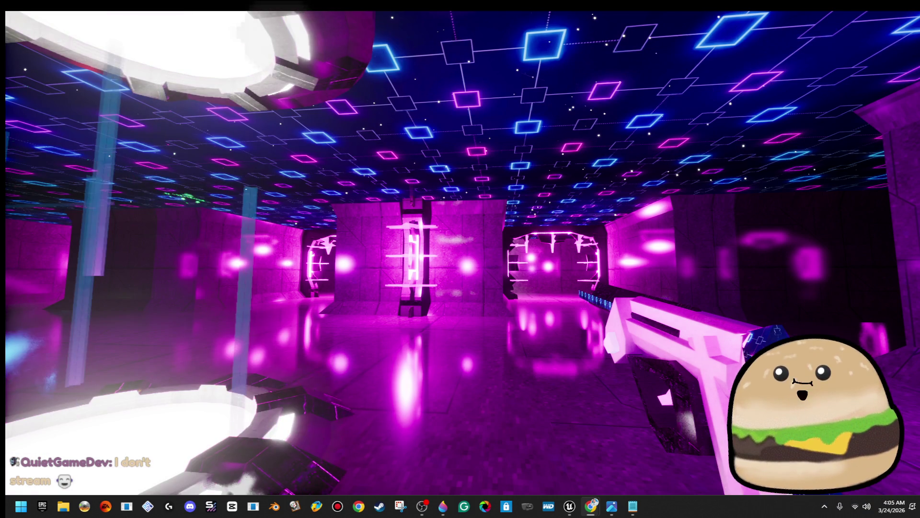
{"action": "key", "text": "w"}
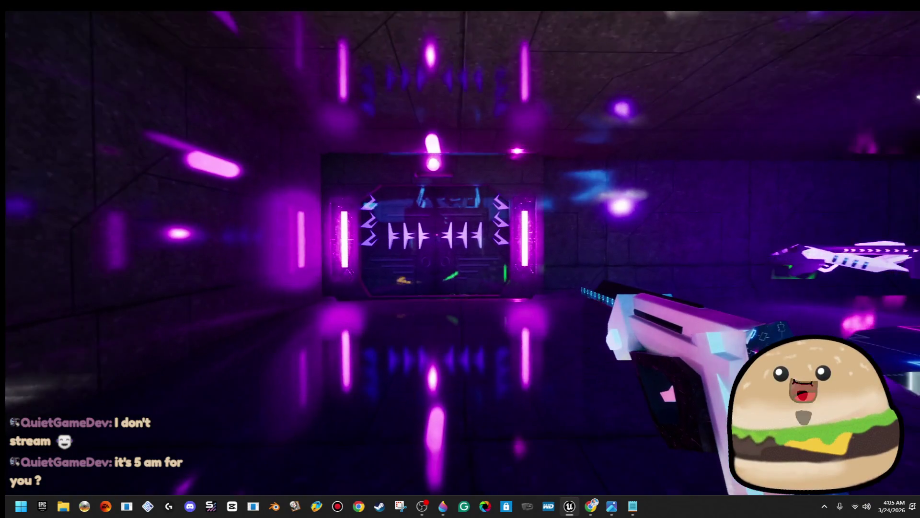
Stop the playtest, restore the editor layout and save level_SPACE.
{"action": "key", "text": "Escape"}
{"action": "key", "text": "F11"}
{"action": "key", "text": "ctrl+s"}
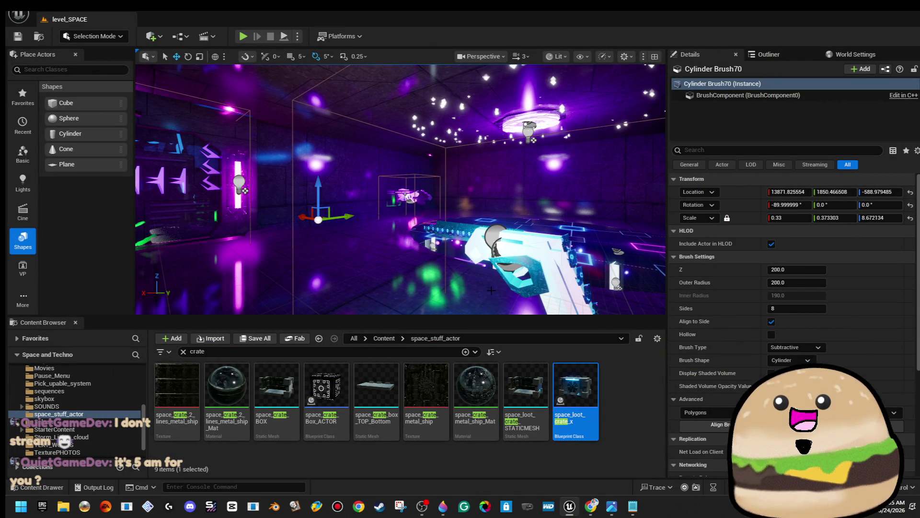
Run a quick Play From Here test from the room floor, then stop it.
{"action": "mouse_move", "coordinate": [431, 239]}
{"action": "left_mouse_down"}
{"action": "mouse_move", "coordinate": [316, 228]}
{"action": "mouse_move", "coordinate": [354, 217]}
{"action": "left_mouse_up"}
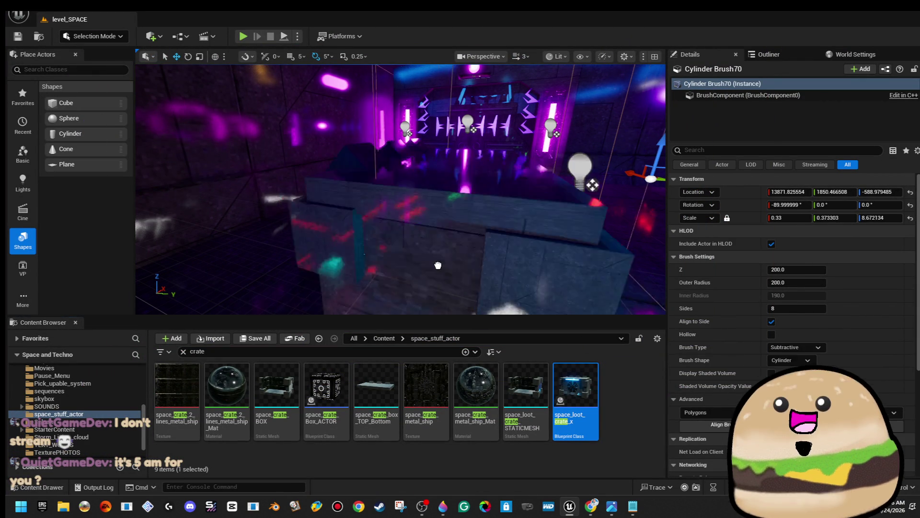
{"action": "left_click_drag", "start_coordinate": [311, 192], "coordinate": [324, 201]}
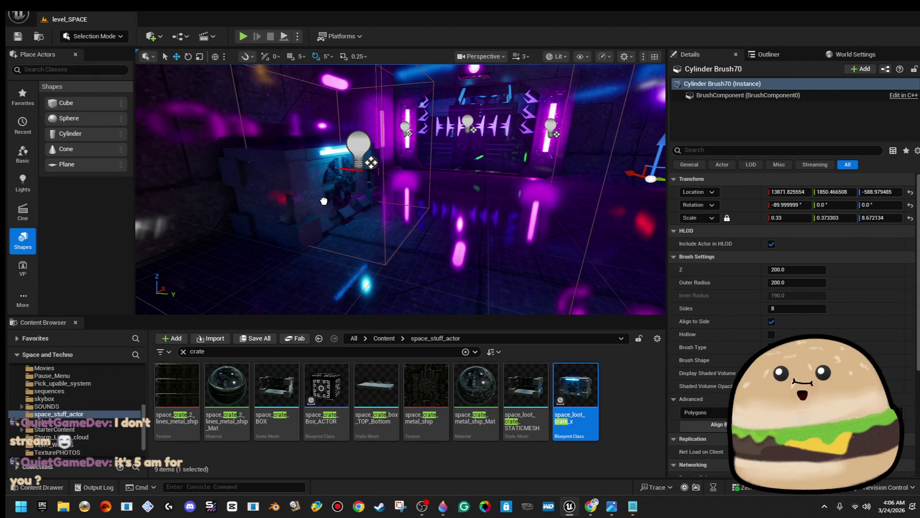
{"action": "left_click", "coordinate": [324, 201]}
{"action": "right_click", "coordinate": [510, 174]}
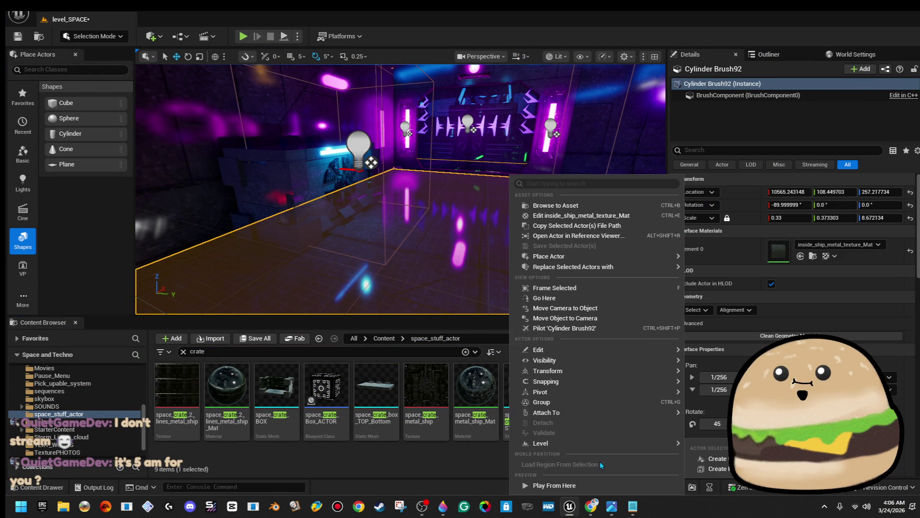
{"action": "left_click", "coordinate": [596, 486]}
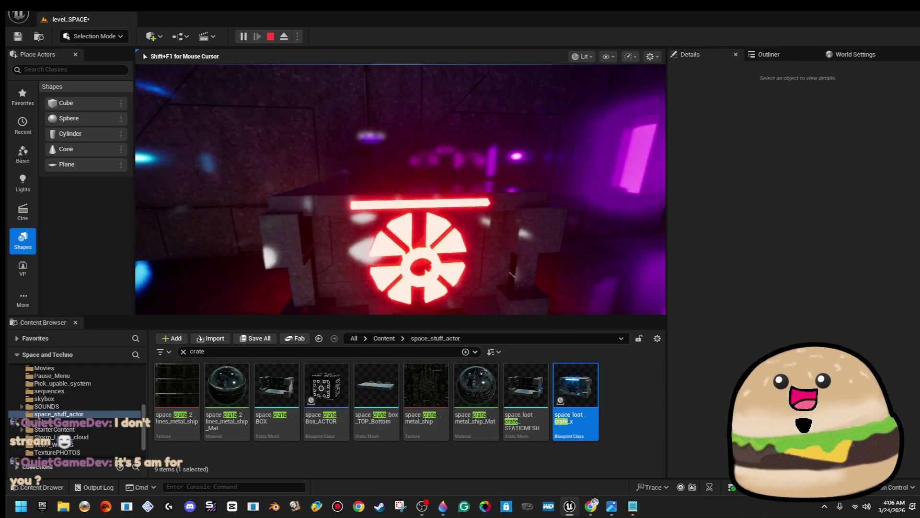
{"action": "key", "text": "Escape"}
Shift space_loot_crate_x3 along Y to about -712.78.
{"action": "left_click", "coordinate": [485, 245]}
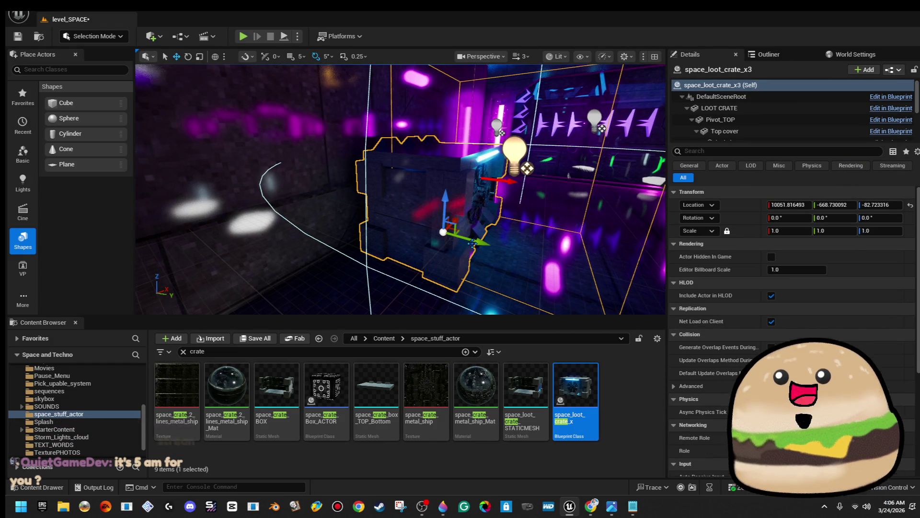
{"action": "left_click_drag", "start_coordinate": [485, 244], "coordinate": [452, 241]}
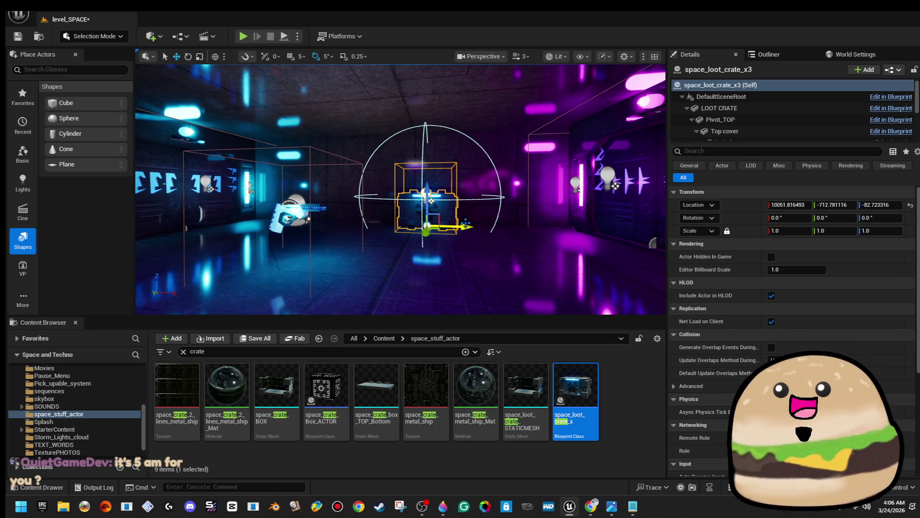
{"action": "right_click", "coordinate": [485, 254]}
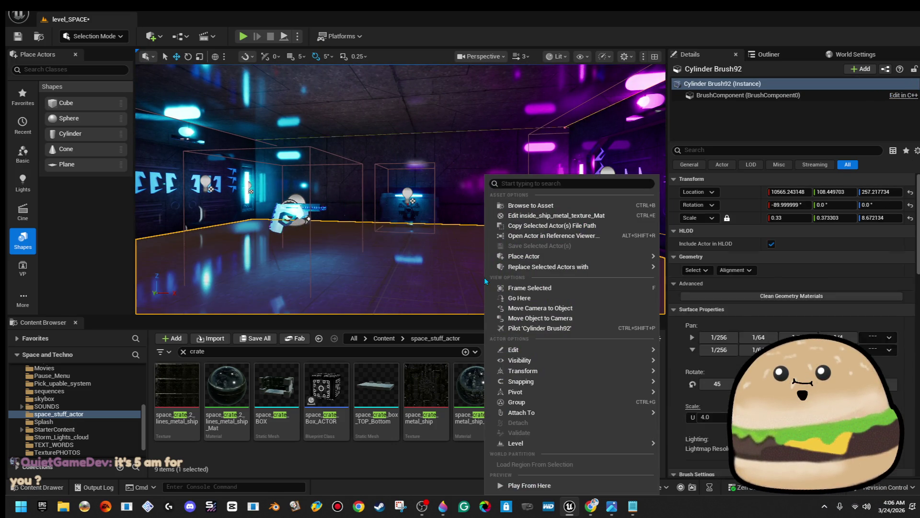
Playtest from the floor beside the moved crate, then stop with Escape.
{"action": "left_click", "coordinate": [613, 485]}
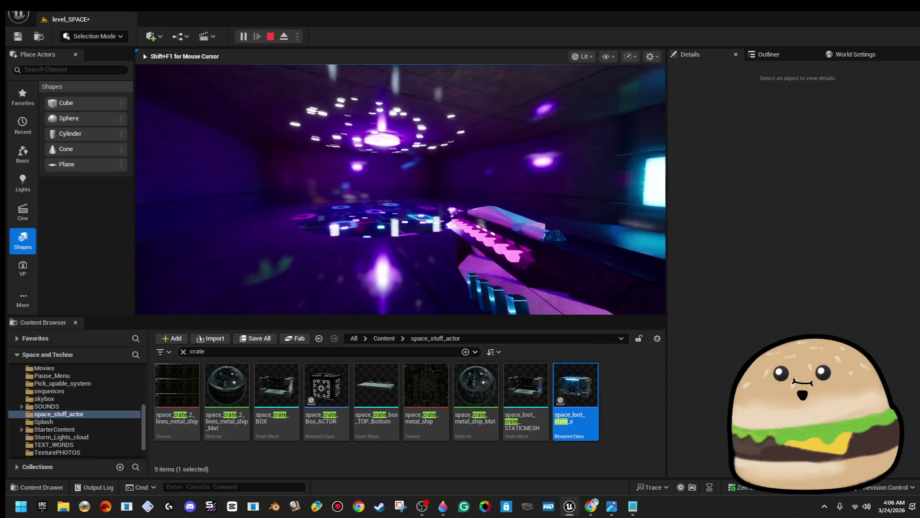
{"action": "key", "text": "Escape"}
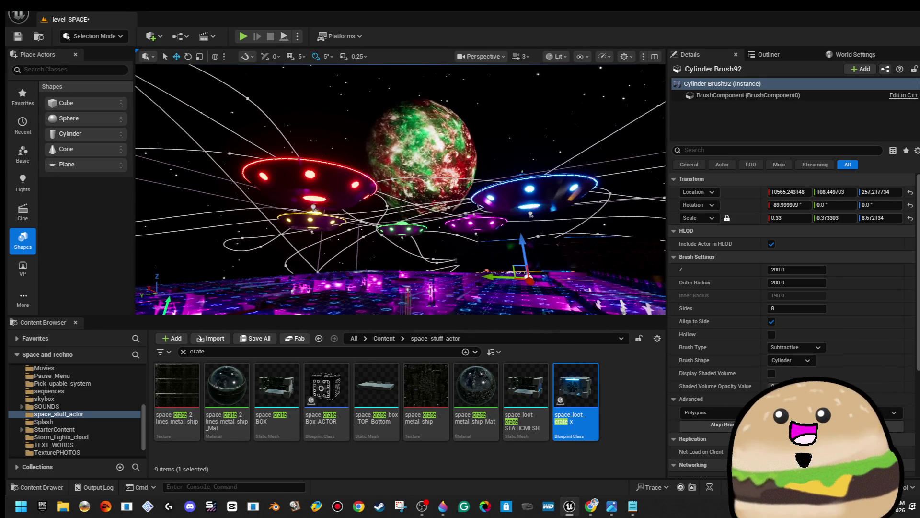
Tilt the view up to frame the green-red planet and UFO saucers, then go fullscreen.
{"action": "left_click_drag", "start_coordinate": [400, 215], "coordinate": [400, 179]}
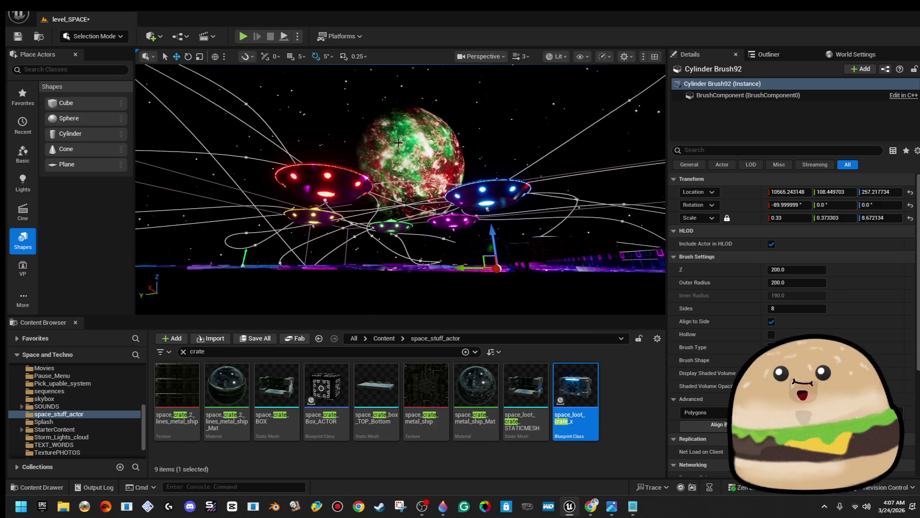
{"action": "left_click_drag", "start_coordinate": [398, 142], "coordinate": [397, 138]}
{"action": "key", "text": "F11"}
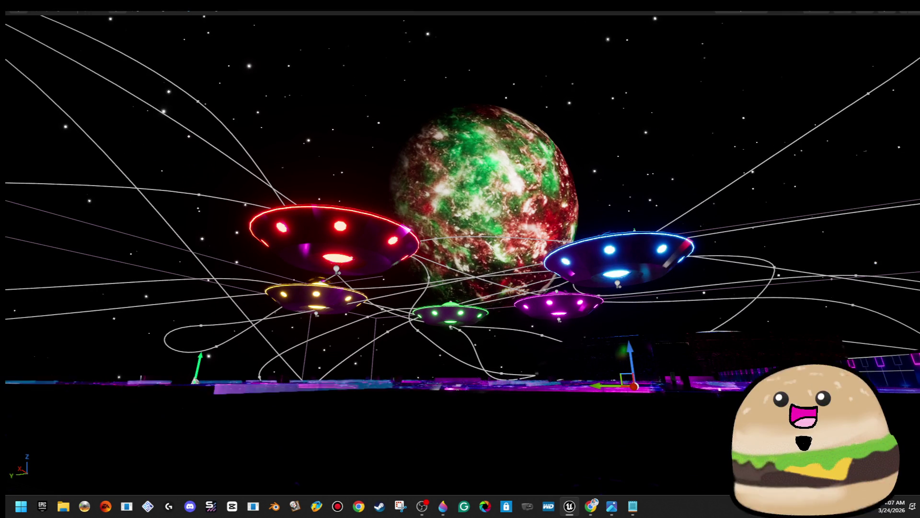
Fly the camera up and forward to reveal the magenta floor grid beneath the UFOs.
{"action": "key", "text": "e"}
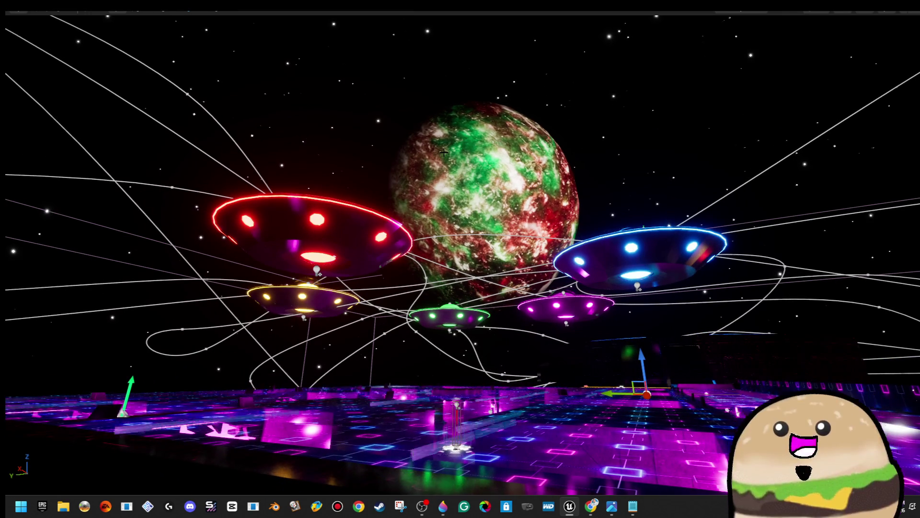
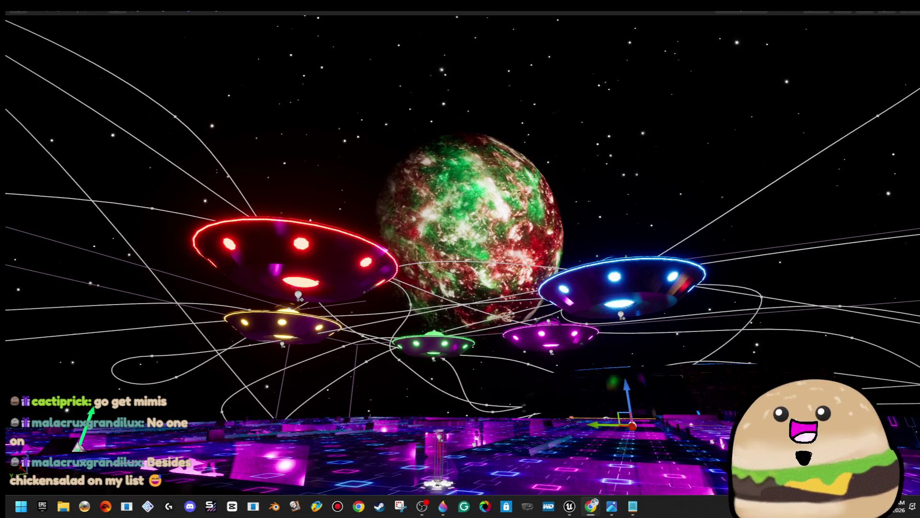
Bring the Chrome window with the Twitch stream forward and maximize it.
{"action": "key", "text": "alt+Tab"}
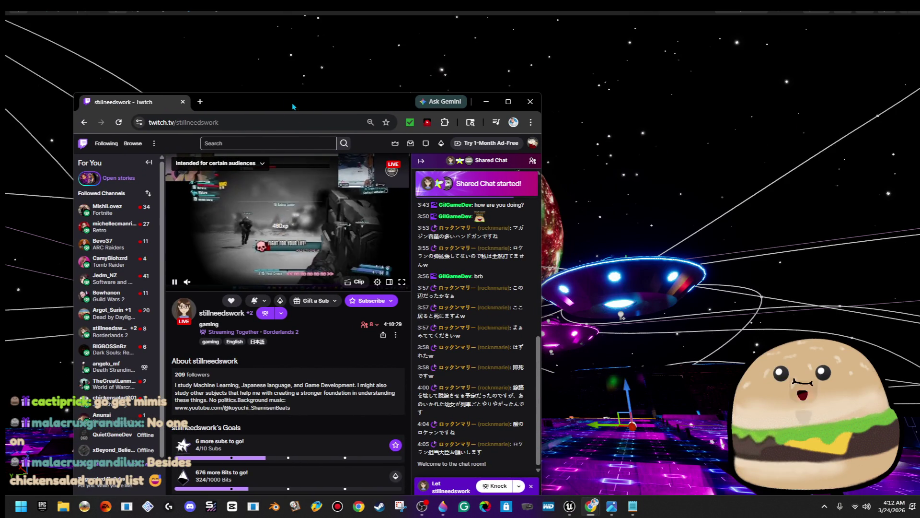
{"action": "double_click", "coordinate": [287, 100]}
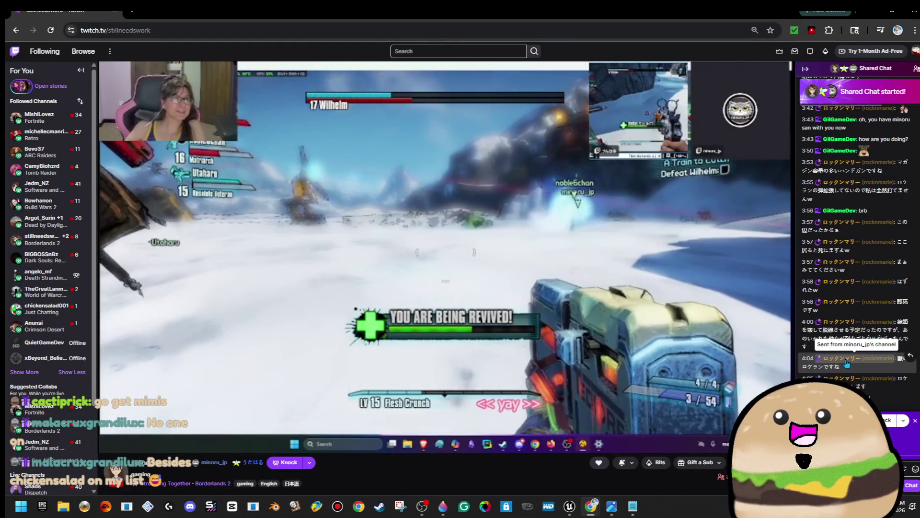
Scroll through the Twitch channel page to look over the stream and chat.
{"action": "scroll", "coordinate": [412, 338], "scroll_direction": "down", "scroll_amount": 3}
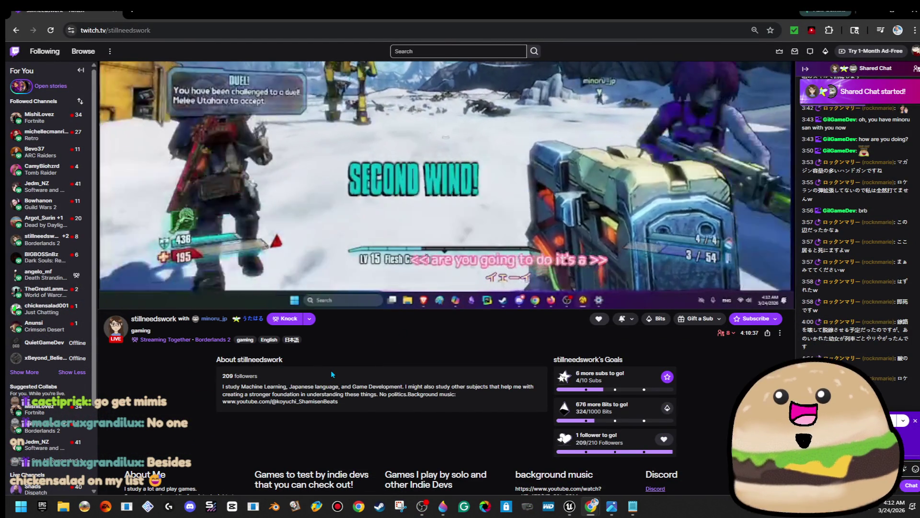
{"action": "scroll", "coordinate": [470, 352], "scroll_direction": "up", "scroll_amount": 3}
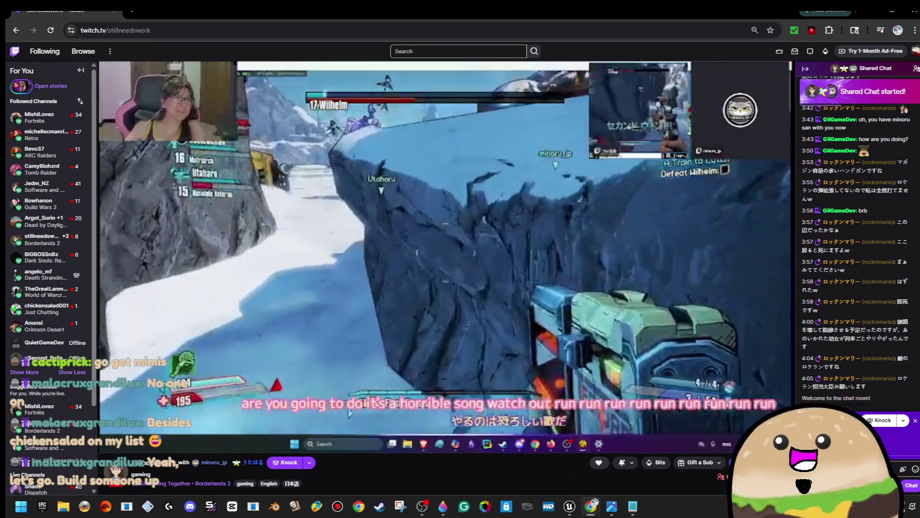
{"action": "scroll", "coordinate": [854, 295], "scroll_direction": "up", "scroll_amount": 5}
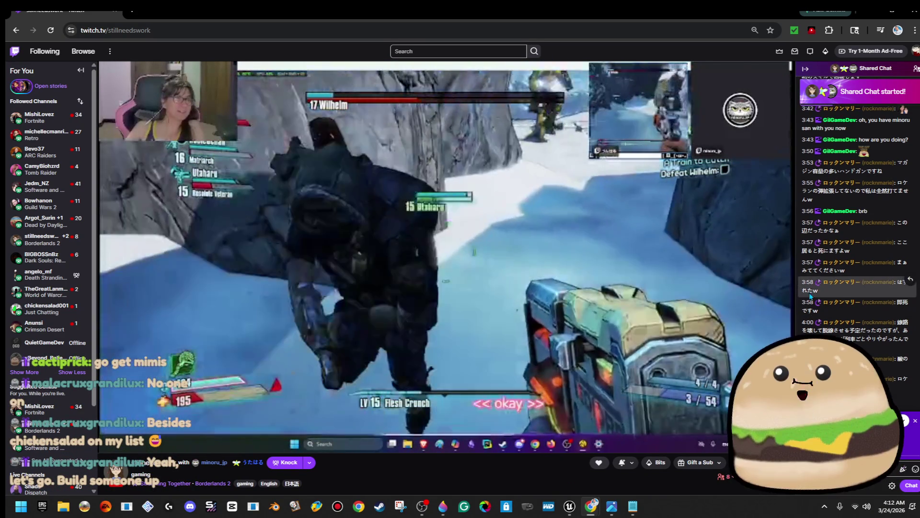
{"action": "scroll", "coordinate": [854, 296], "scroll_direction": "down", "scroll_amount": 5}
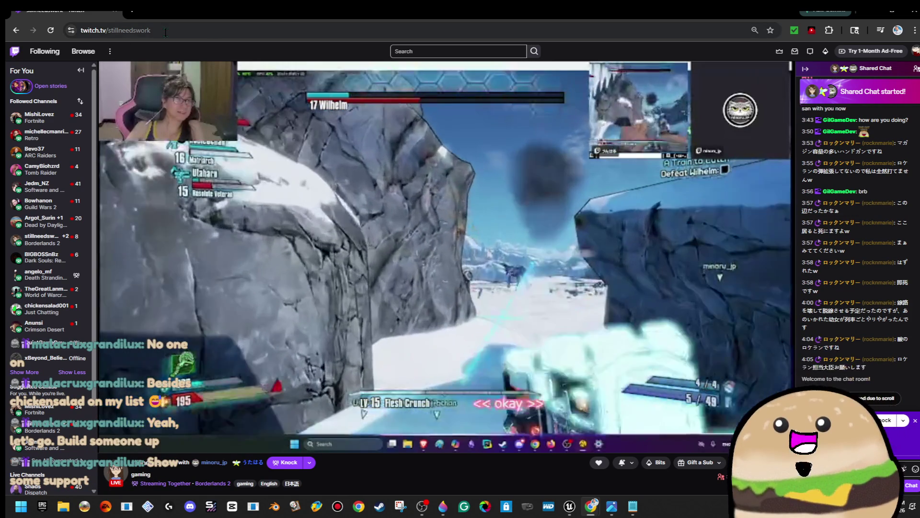
Copy the channel name from the end of the page URL, then switch windows back.
{"action": "mouse_move", "coordinate": [151, 30]}
{"action": "left_mouse_down"}
{"action": "mouse_move", "coordinate": [112, 30]}
{"action": "mouse_move", "coordinate": [138, 29]}
{"action": "mouse_move", "coordinate": [148, 47]}
{"action": "mouse_move", "coordinate": [146, 30]}
{"action": "left_mouse_up"}
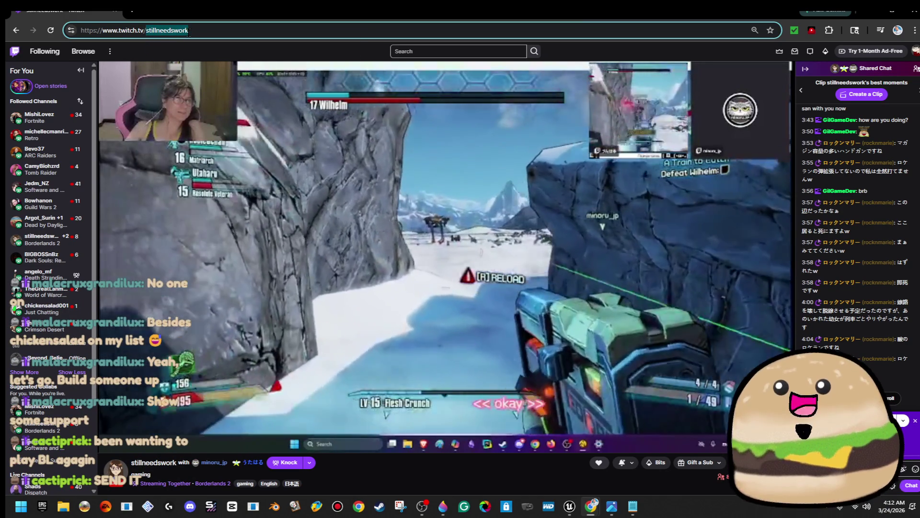
{"action": "right_click", "coordinate": [189, 34]}
{"action": "left_click", "coordinate": [242, 122]}
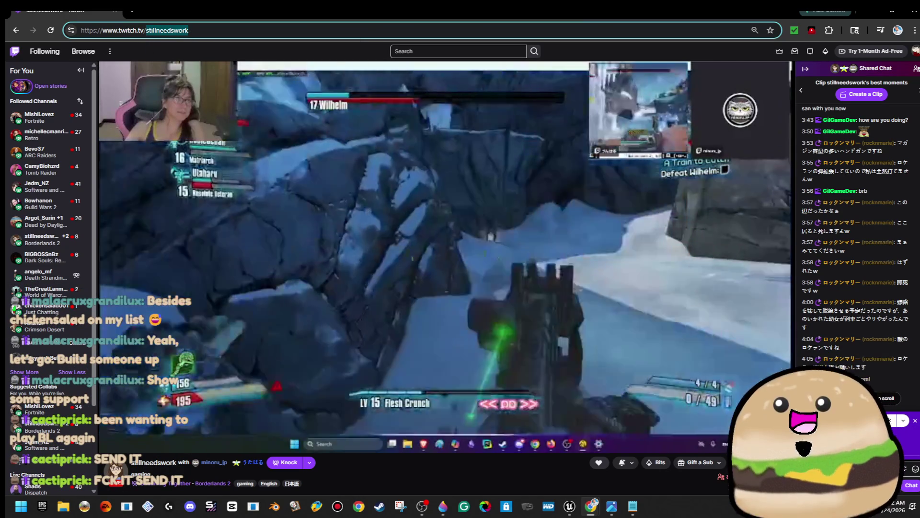
{"action": "key", "text": "alt+Tab"}
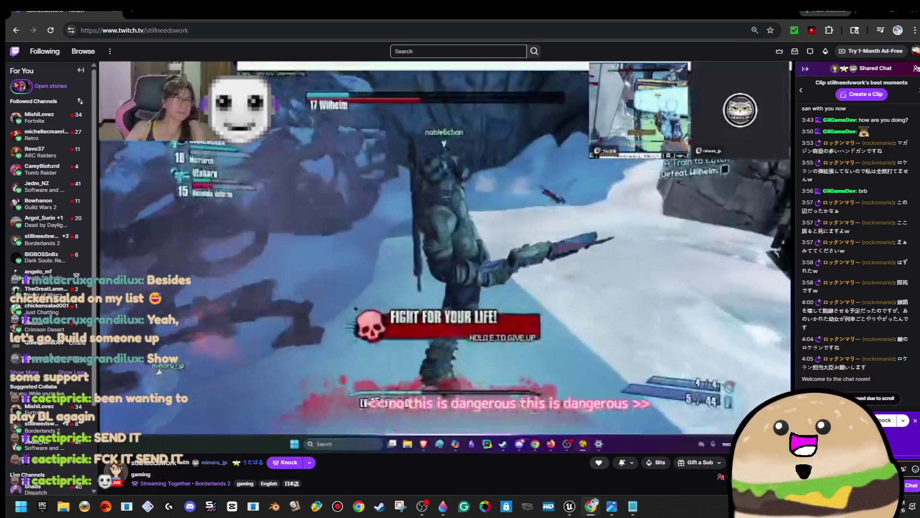